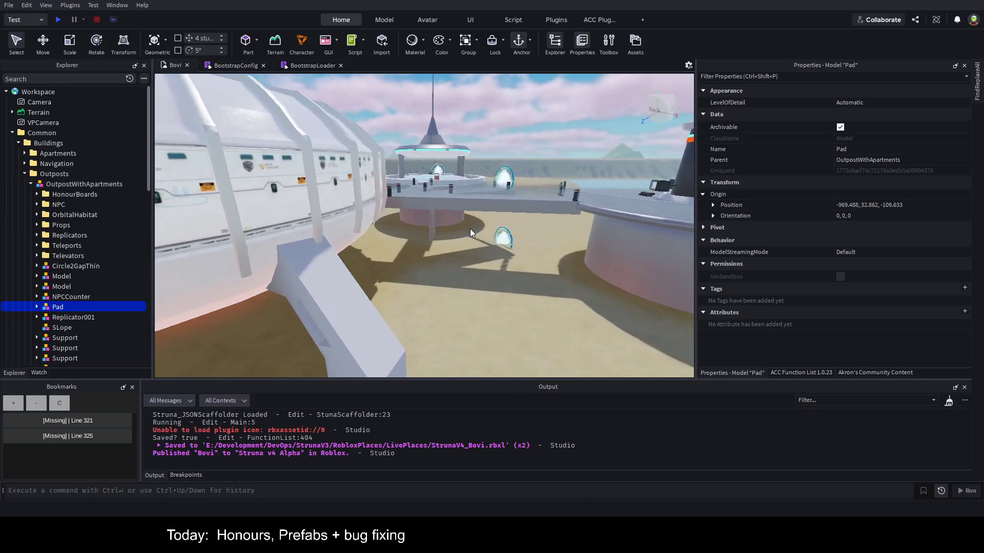
key(w)
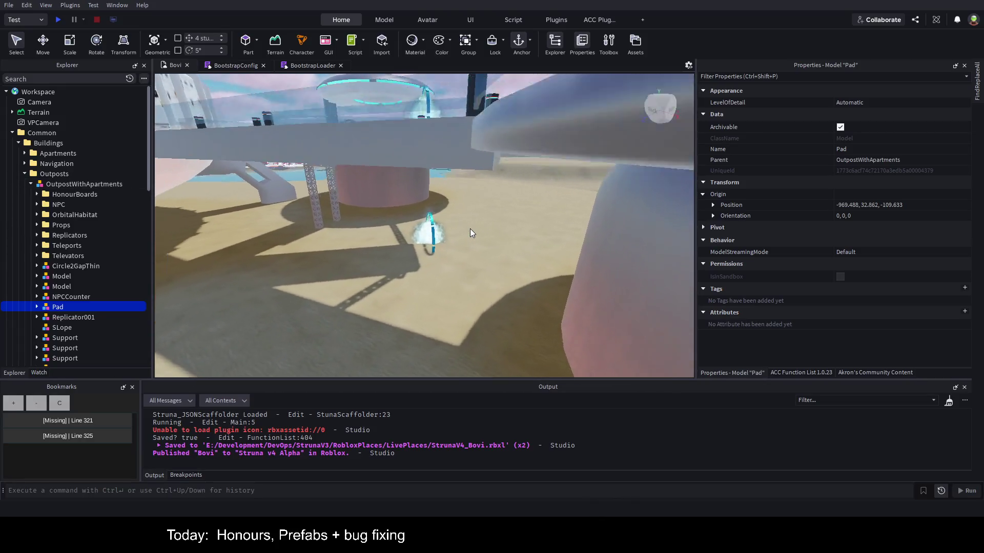
- Raise the OutpostWithApartments model with the Move tool, from Y 37.562 to about 42.81
key(f)
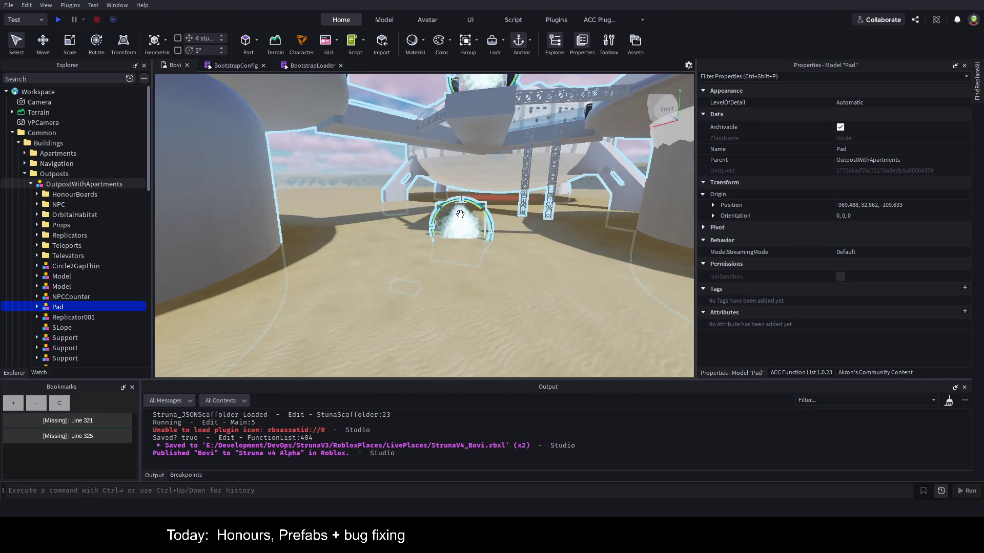
click(296, 216)
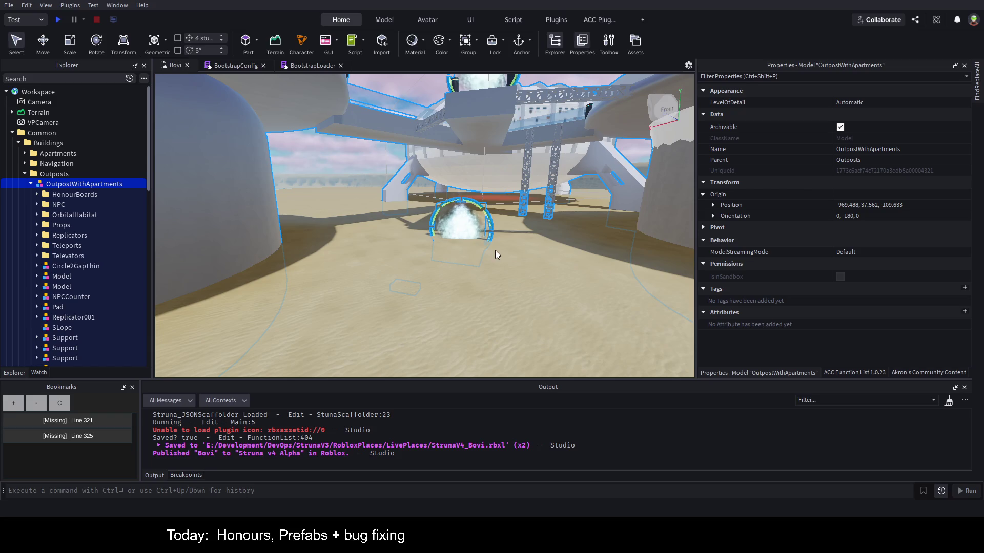
key(ctrl+2)
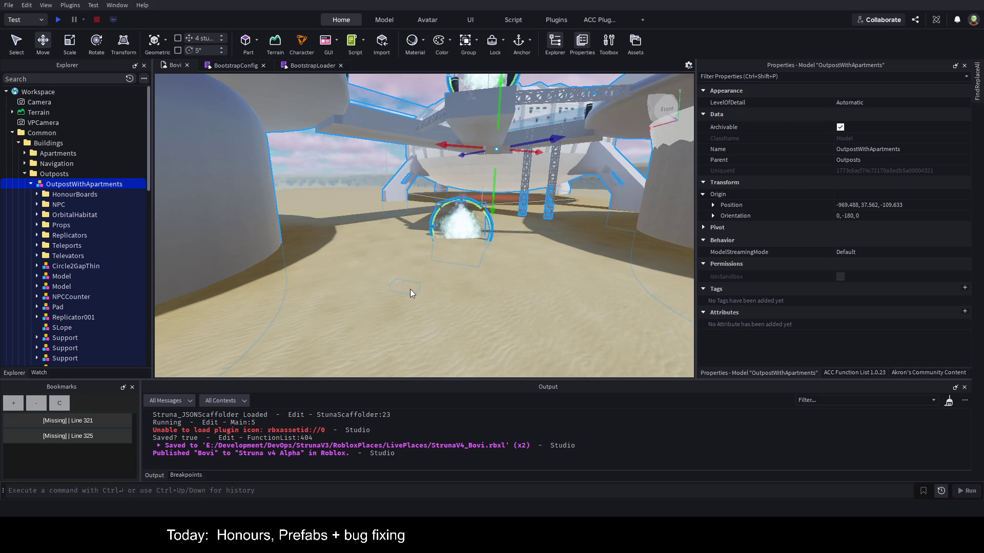
drag(493, 209, 498, 205)
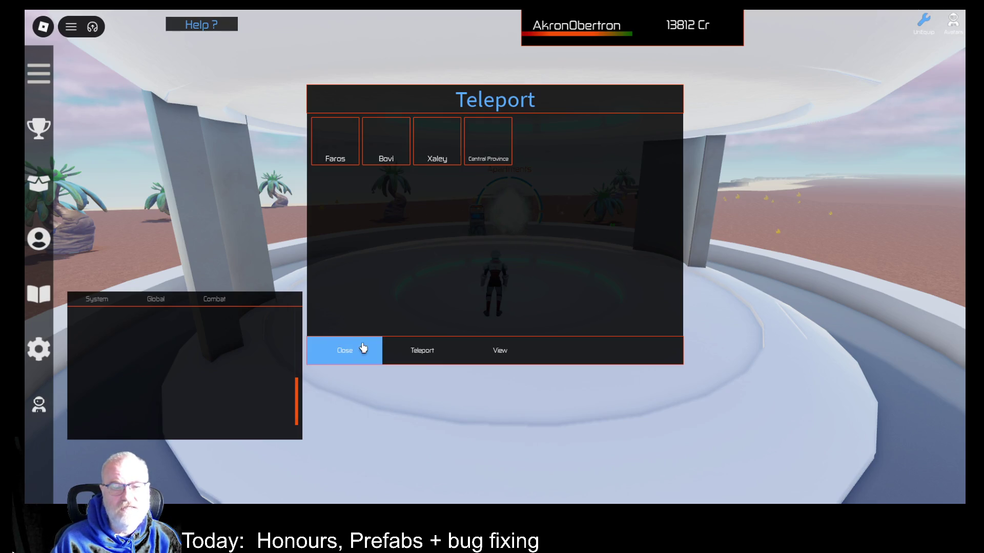
- Close the Teleport window and walk the avatar into the Apartments teleporter
click(359, 349)
key(d)
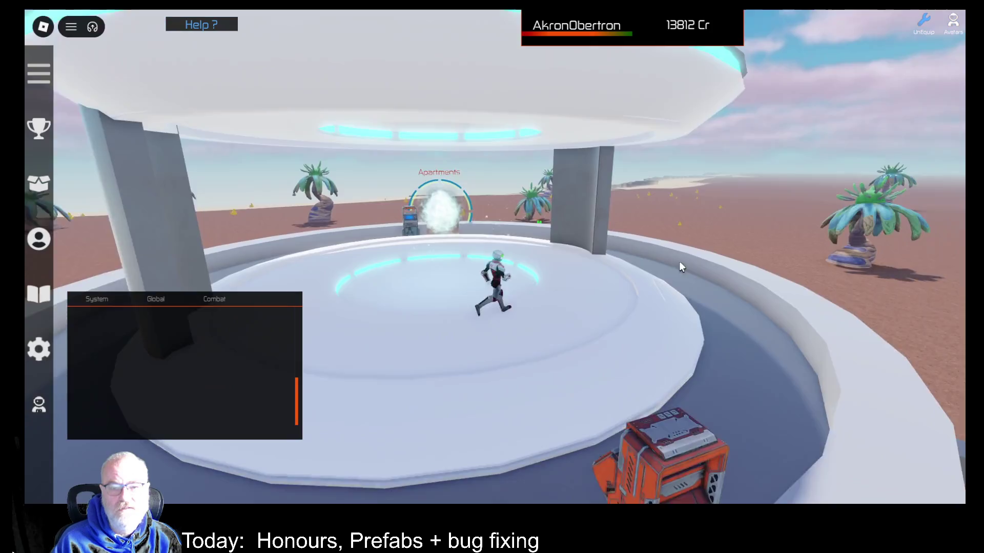
key(a)
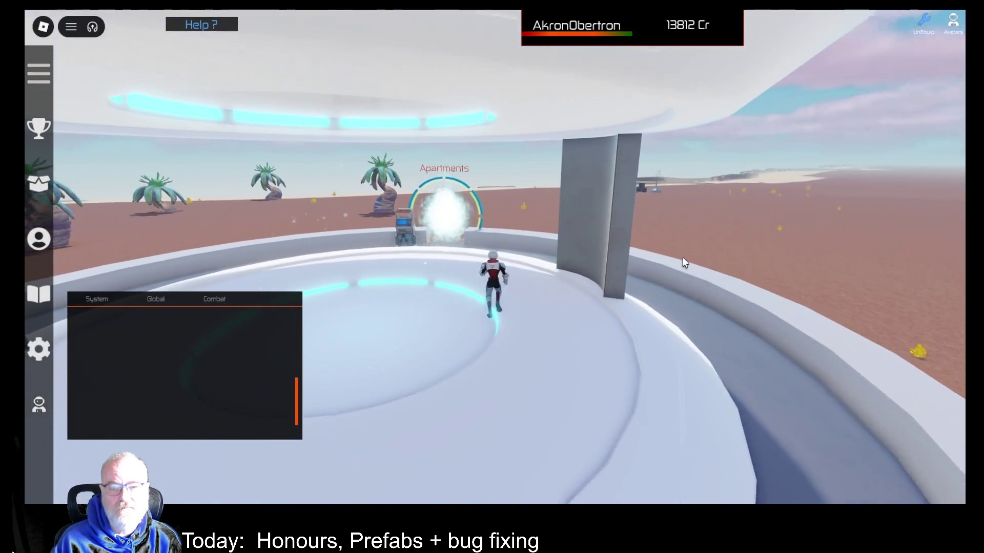
key(w)
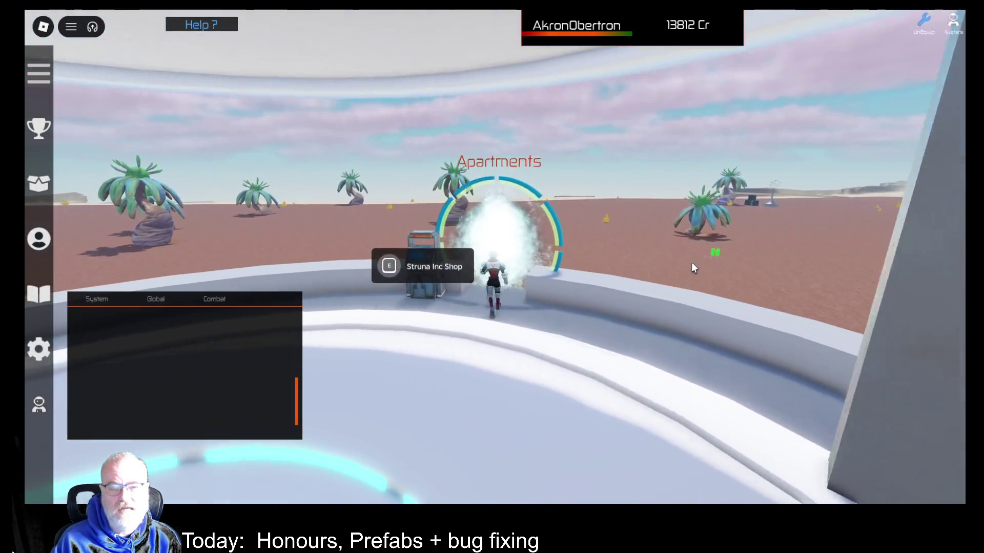
- Walk through the apartment's glowing teleporter back outside and run across the platform
key(a)
key(w)
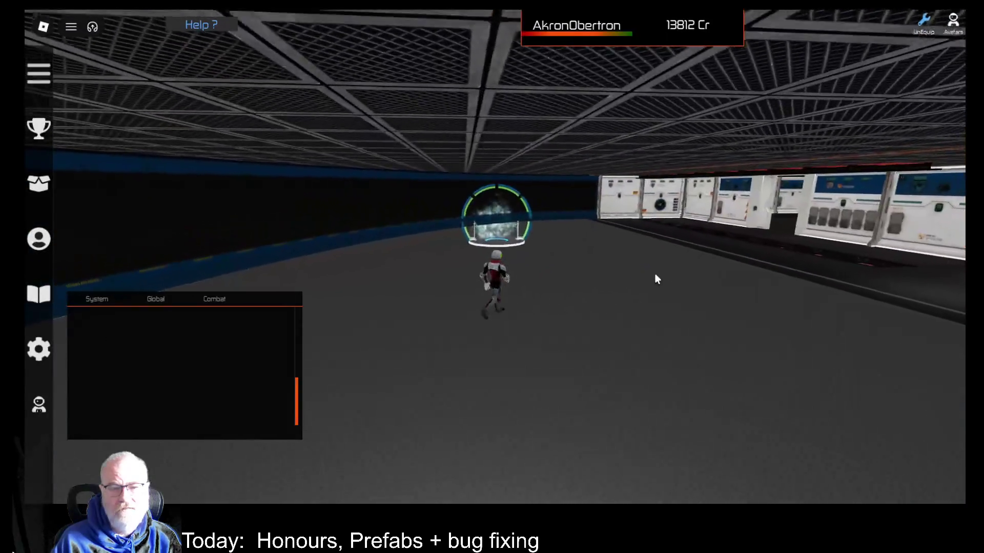
key(w)
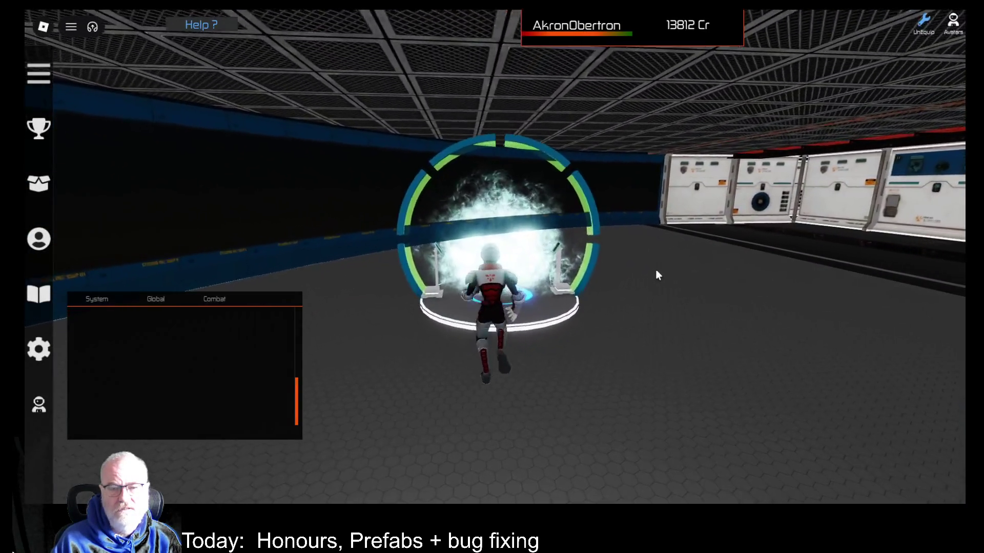
key(w)
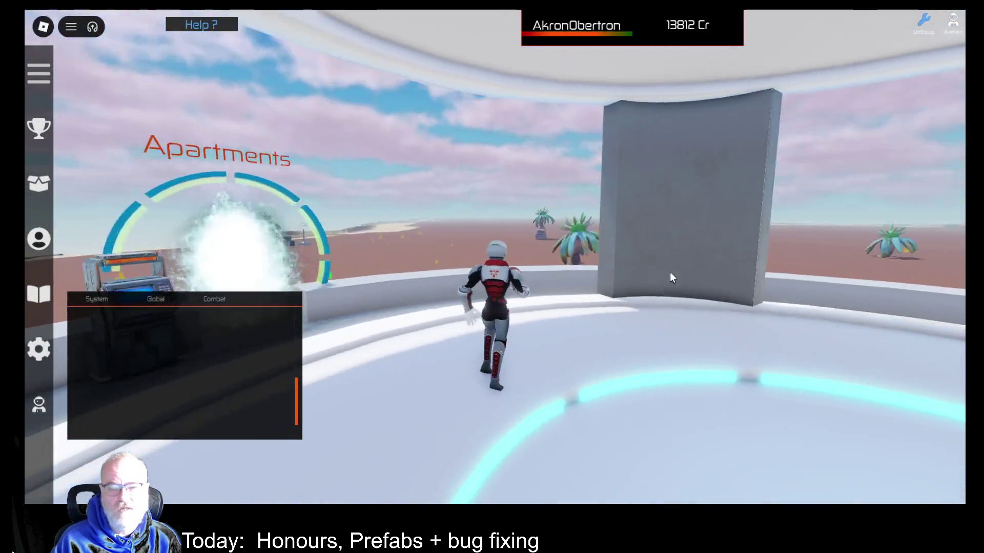
key(d)
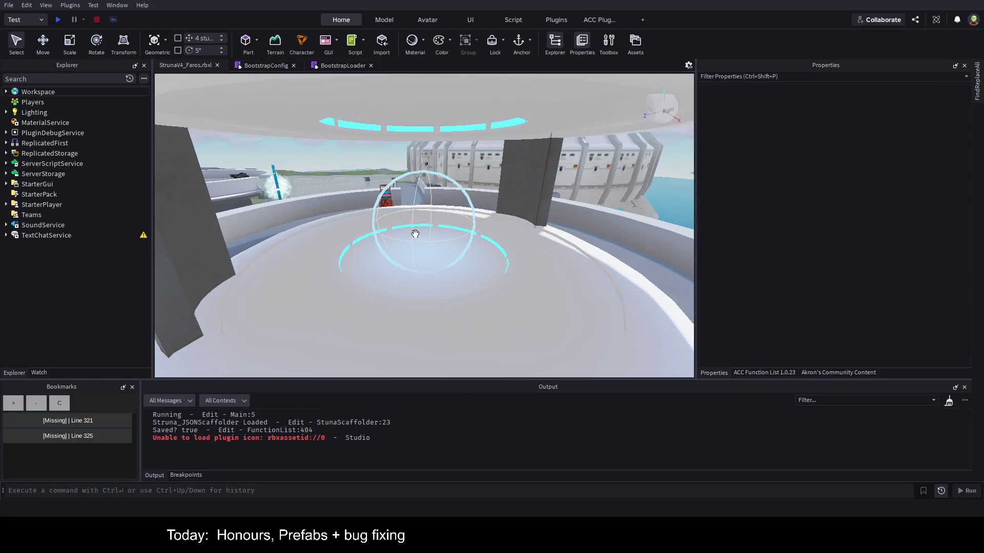
- Delete the OutpostSouth model from the Outposts folder
scroll(510, 219, down, 5)
key(s)
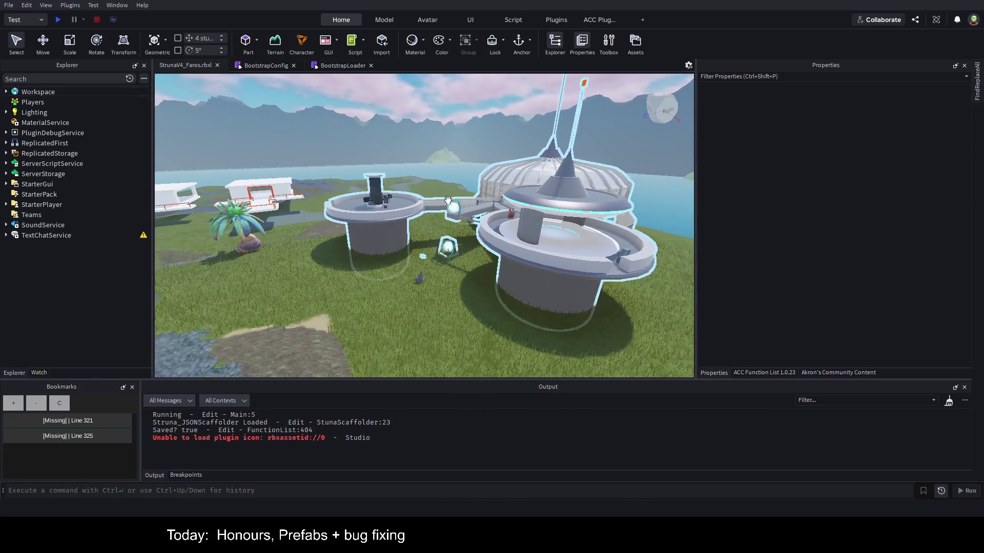
click(385, 257)
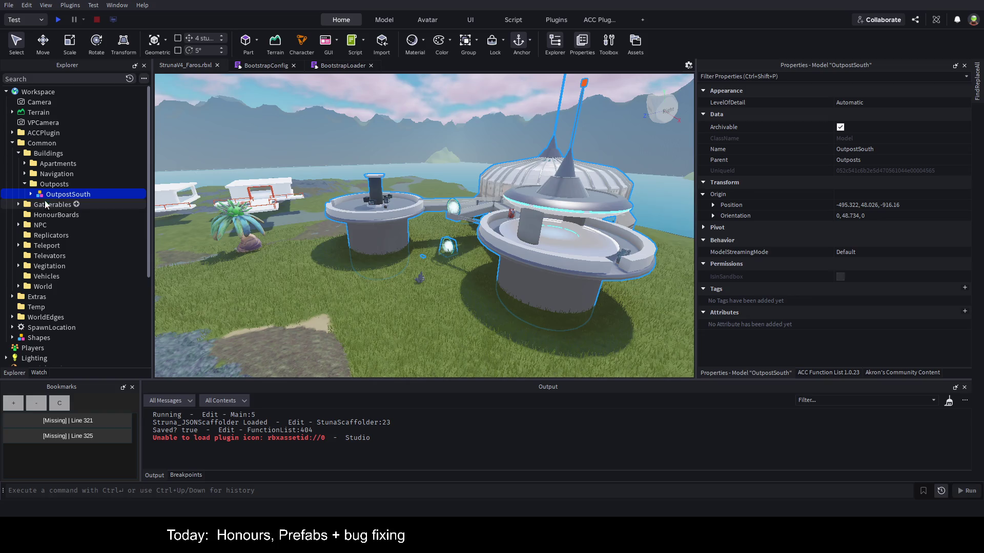
click(54, 184)
click(341, 201)
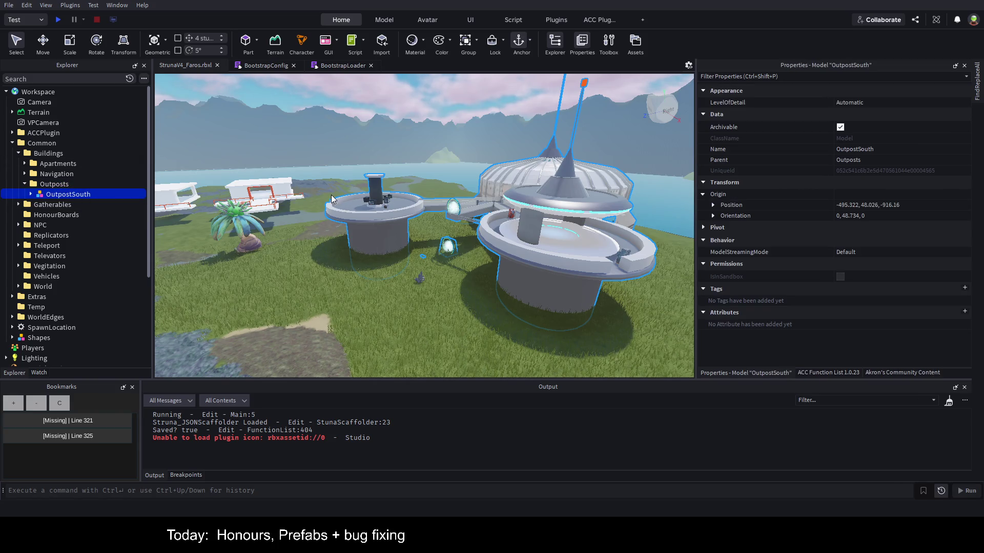
key(Delete)
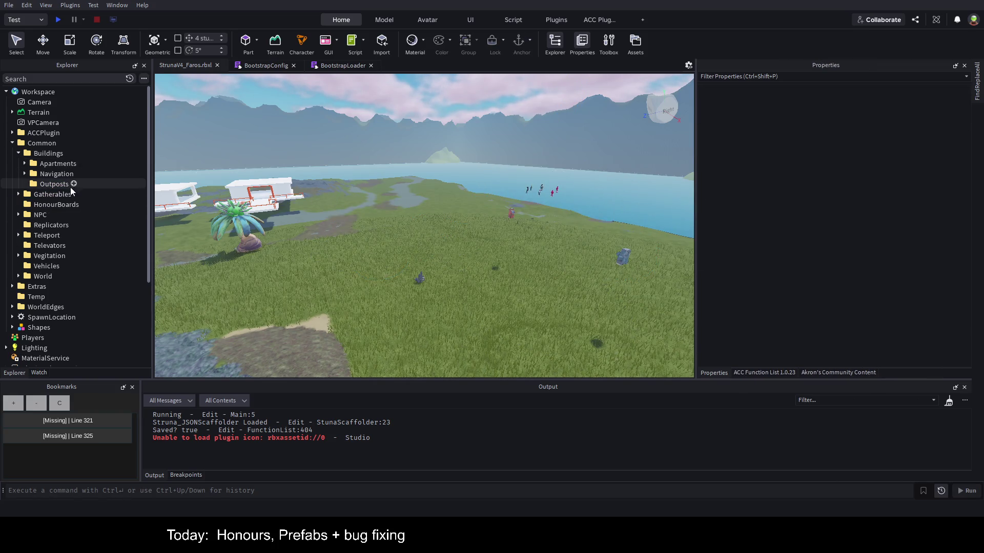
- Delete all six NPC shop items, from StrunaIncShop through MarketBoard
click(19, 216)
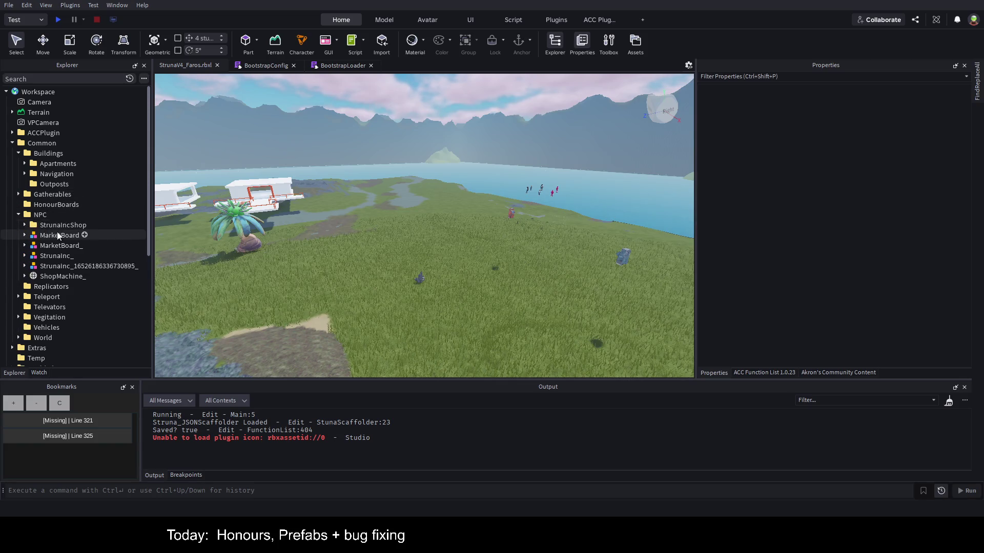
click(58, 235)
click(61, 225)
shift+click(62, 276)
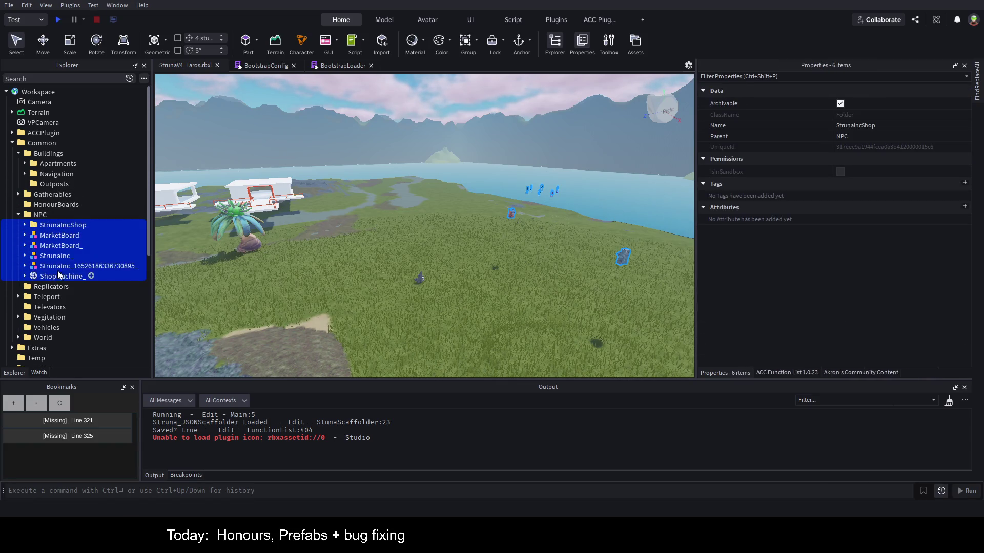
key(Delete)
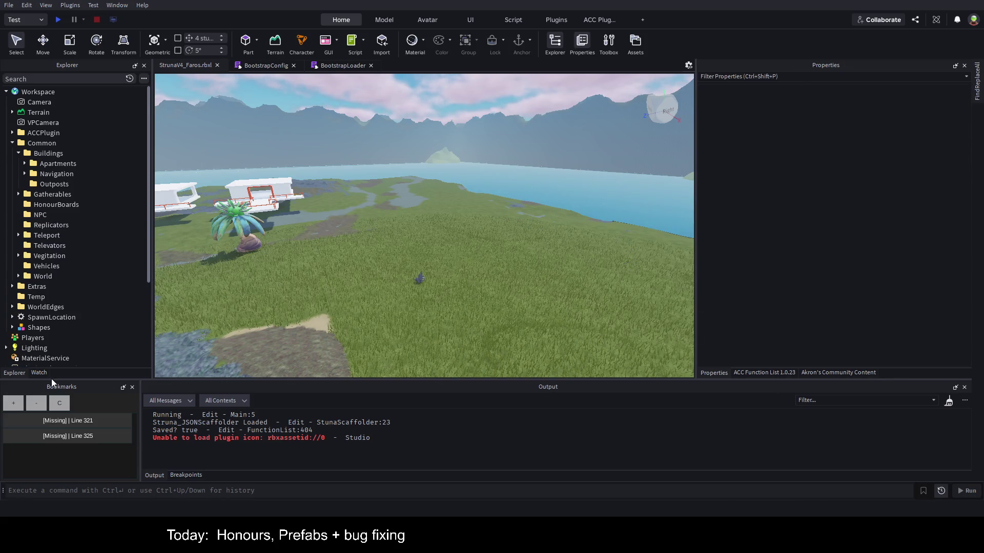
- Delete the TP teleport and World's RecoveryLocation part, then save StrunaV4_Faros.rbxl
click(17, 235)
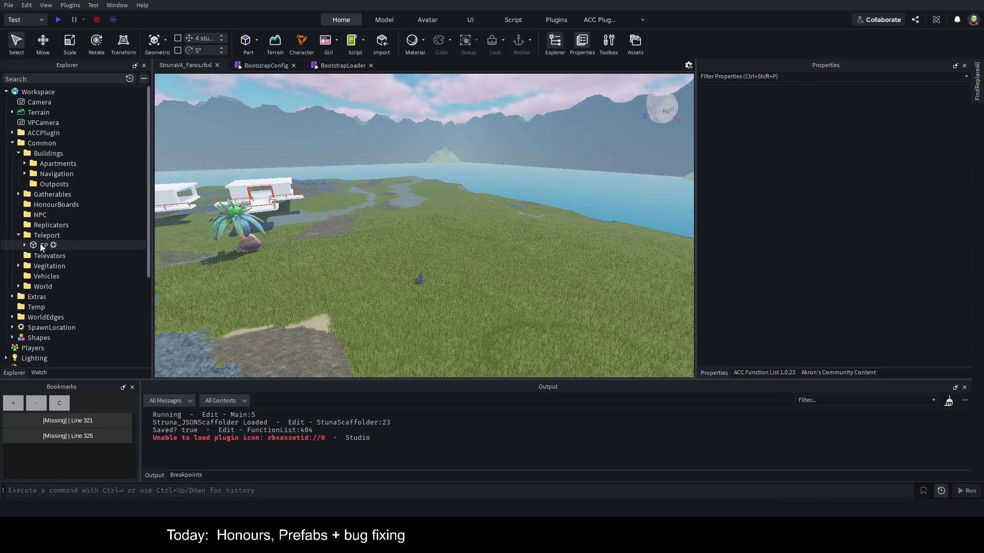
click(39, 245)
key(Delete)
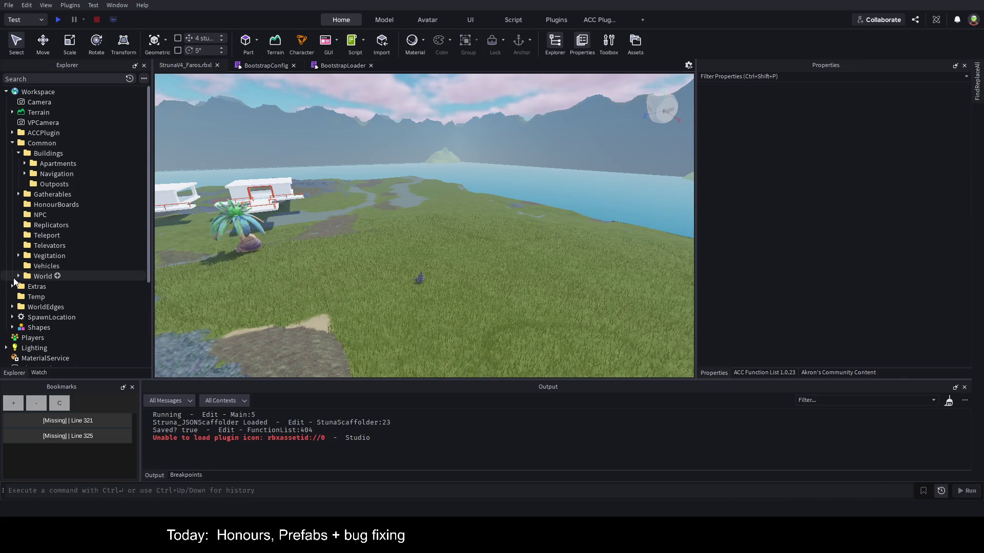
click(18, 277)
click(61, 317)
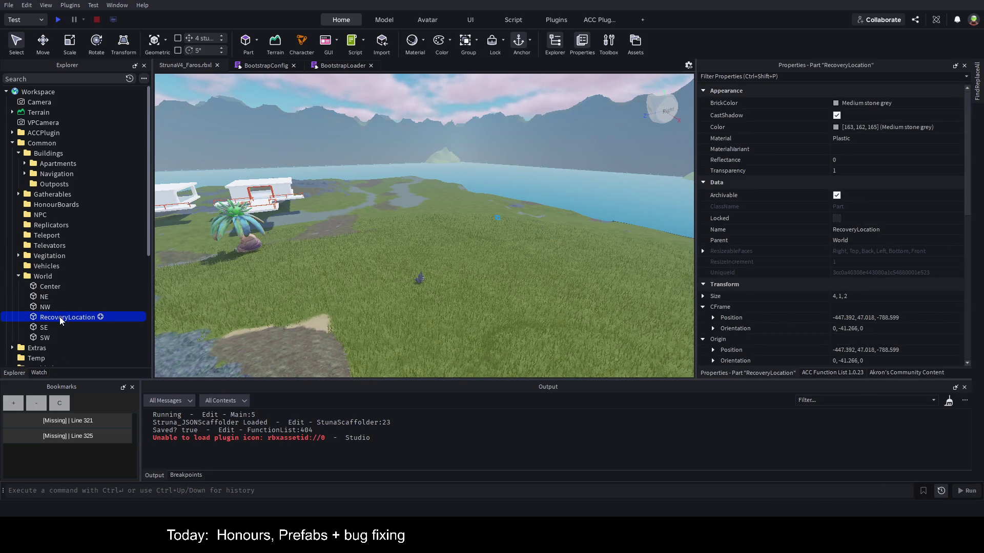
key(Delete)
key(ctrl+s)
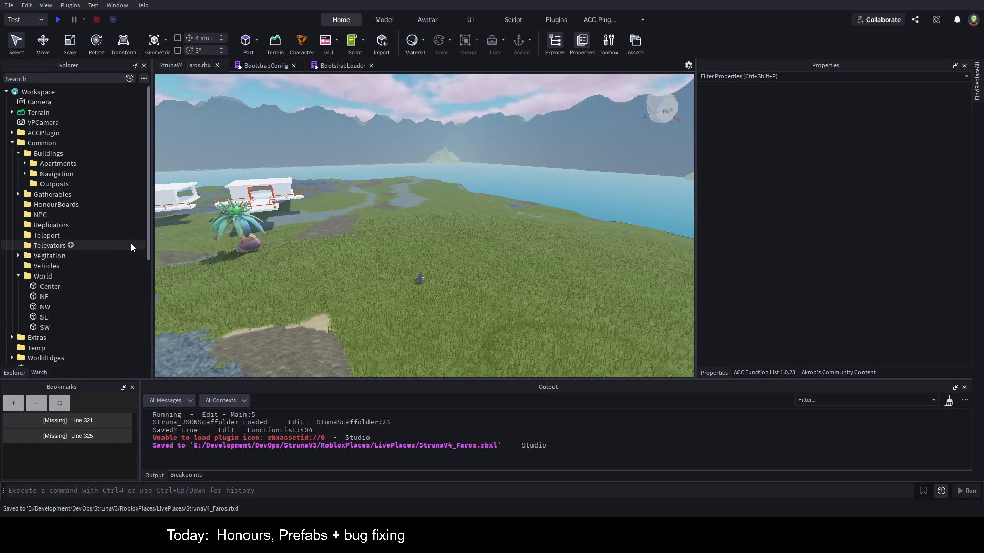
- Paste OutpostWithApartments into Buildings > Outposts, then select the first PolygonNature mountain mesh in Terrain
click(25, 164)
click(25, 164)
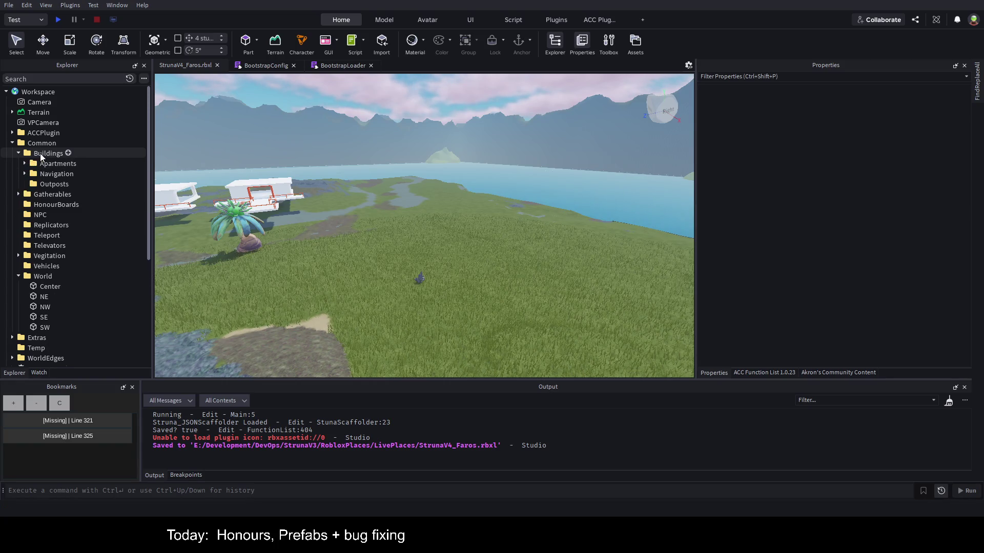
click(57, 183)
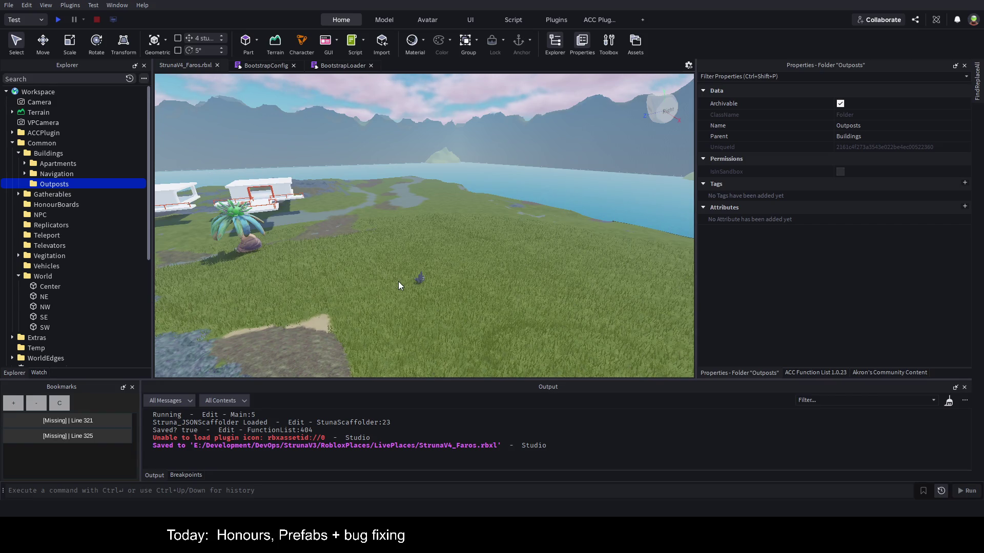
key(ctrl+shift+v)
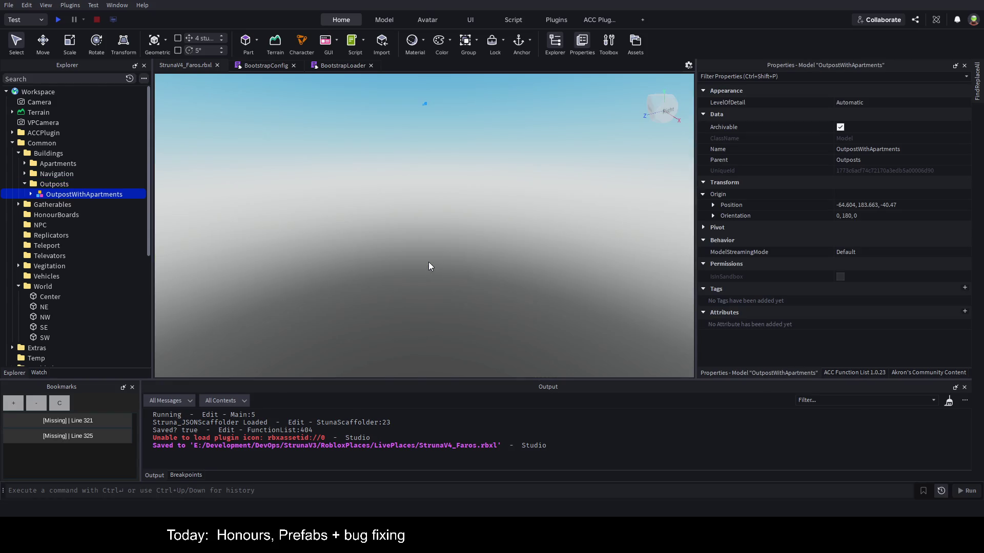
key(f)
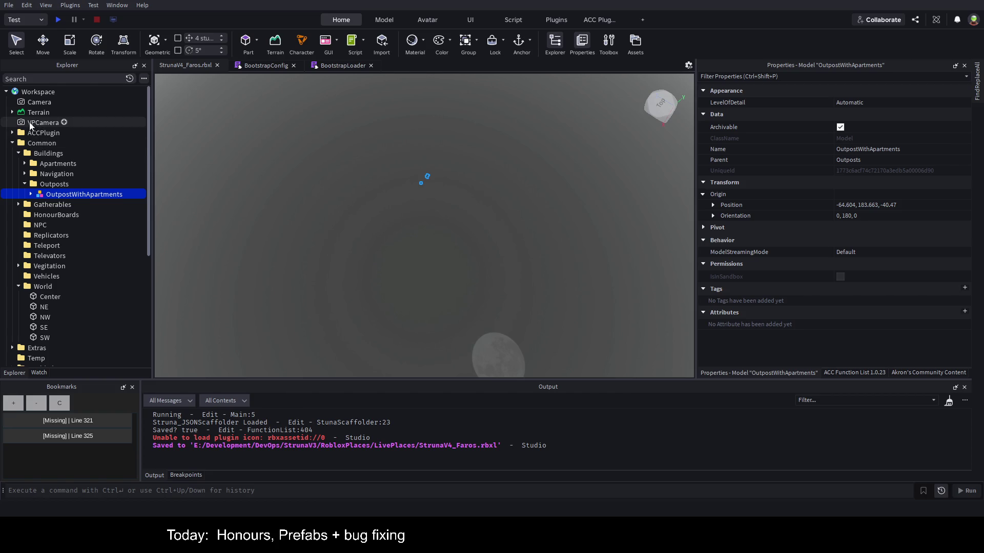
click(12, 112)
click(54, 153)
key(f)
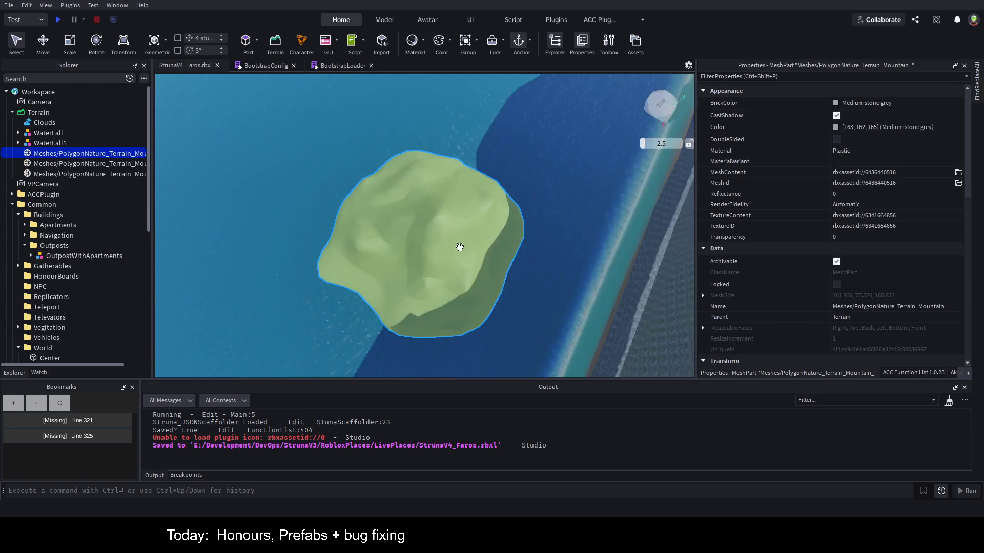
drag(483, 252, 506, 259)
scroll(507, 259, down, 6)
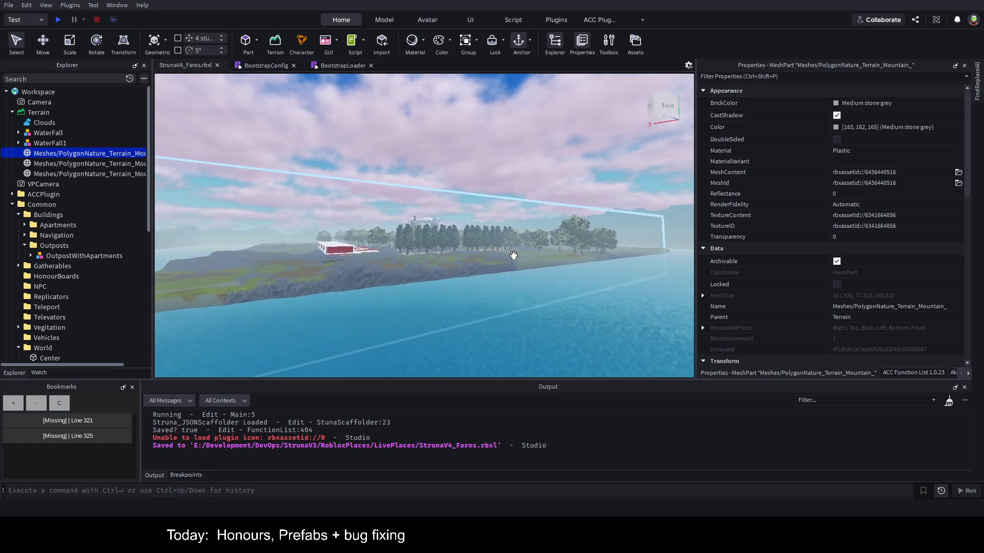
scroll(519, 248, down, 8)
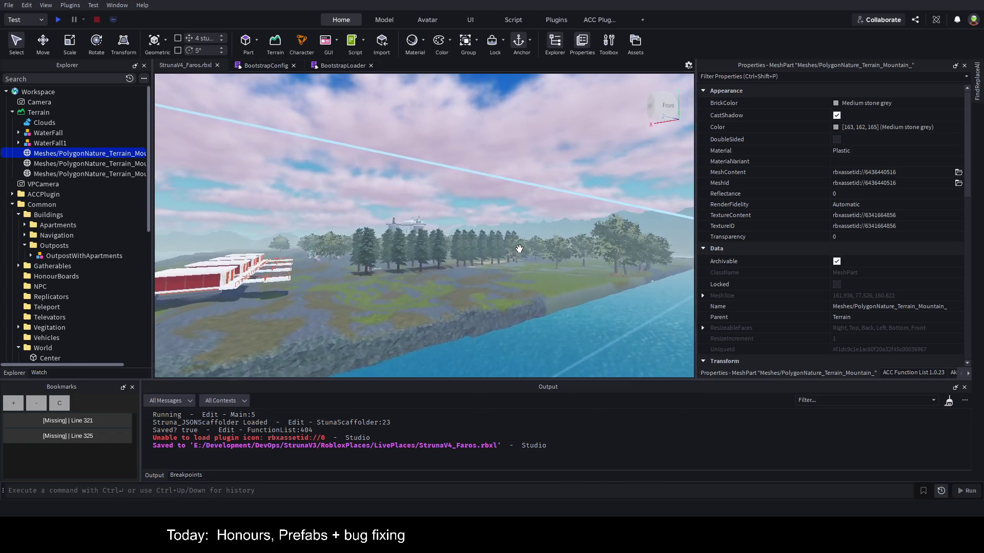
scroll(519, 249, down, 8)
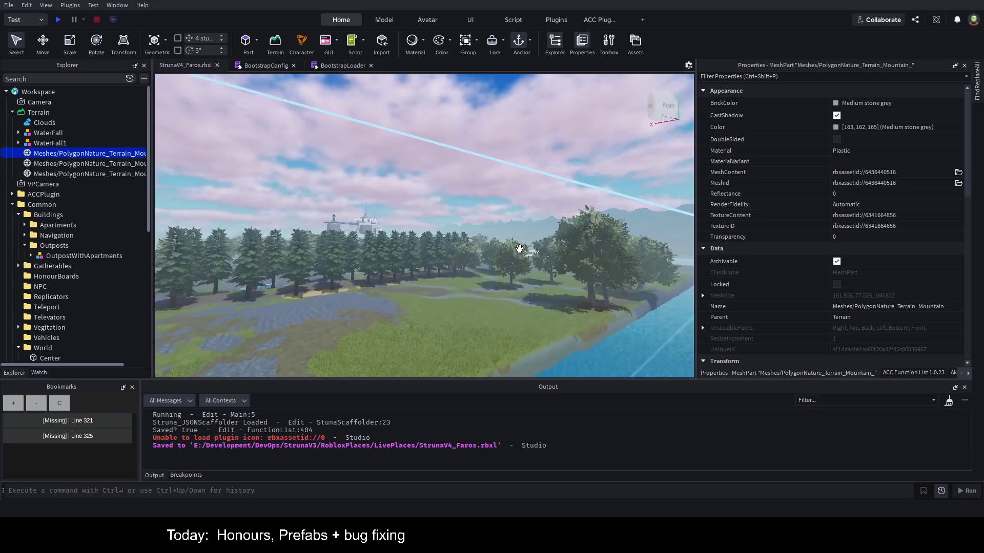
scroll(519, 248, down, 8)
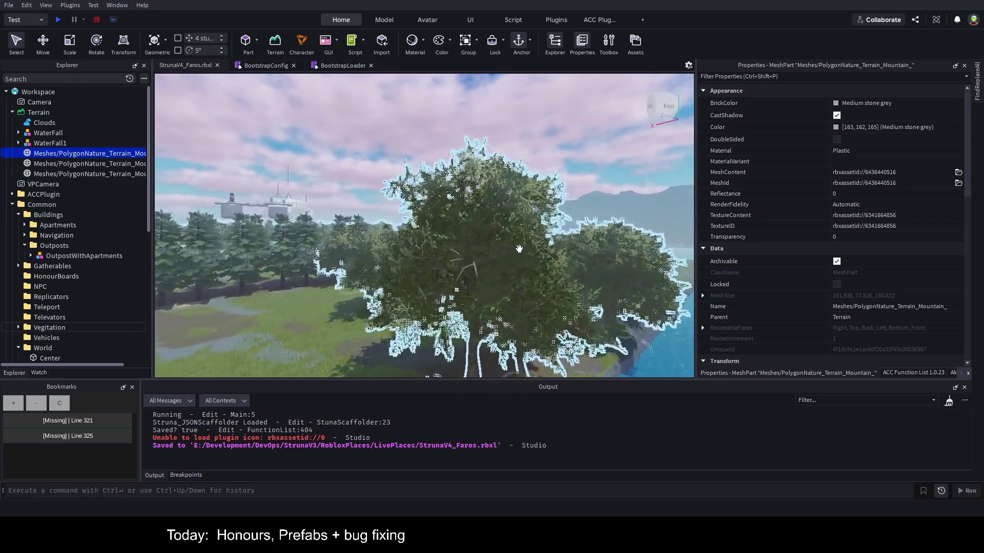
scroll(519, 249, down, 8)
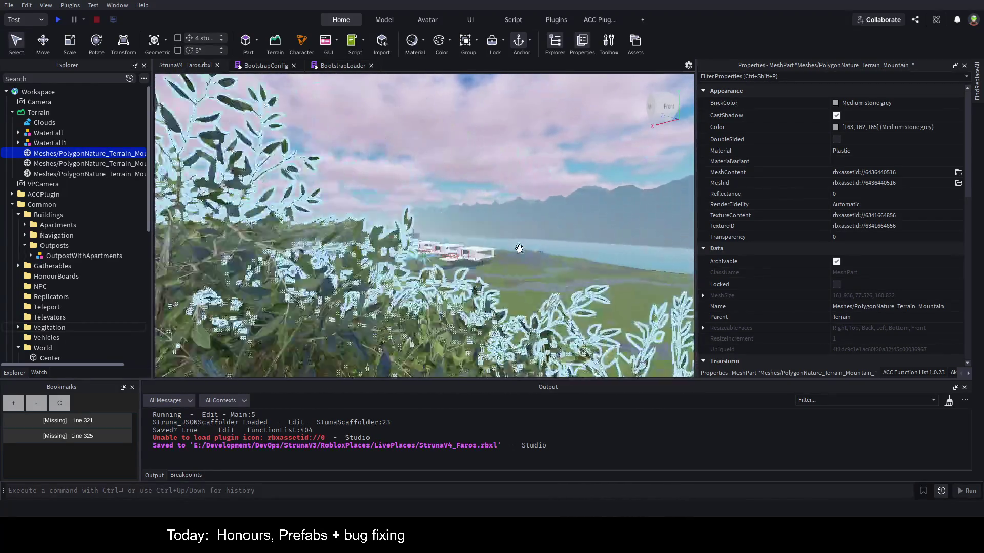
drag(519, 248, 519, 249)
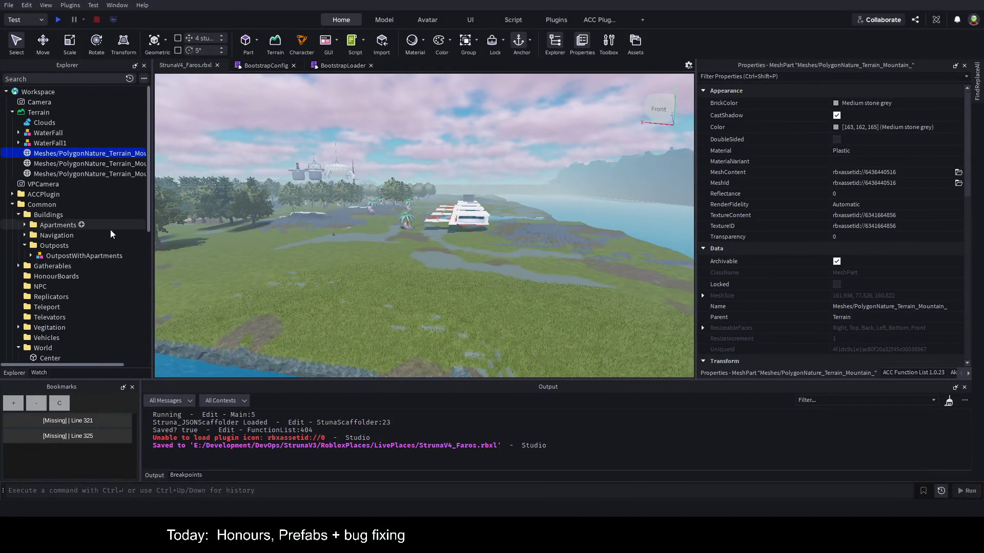
- Move the outpost about 538 studs along Z, 726 along X, then 203 more along Z
click(318, 174)
key(ctrl+2)
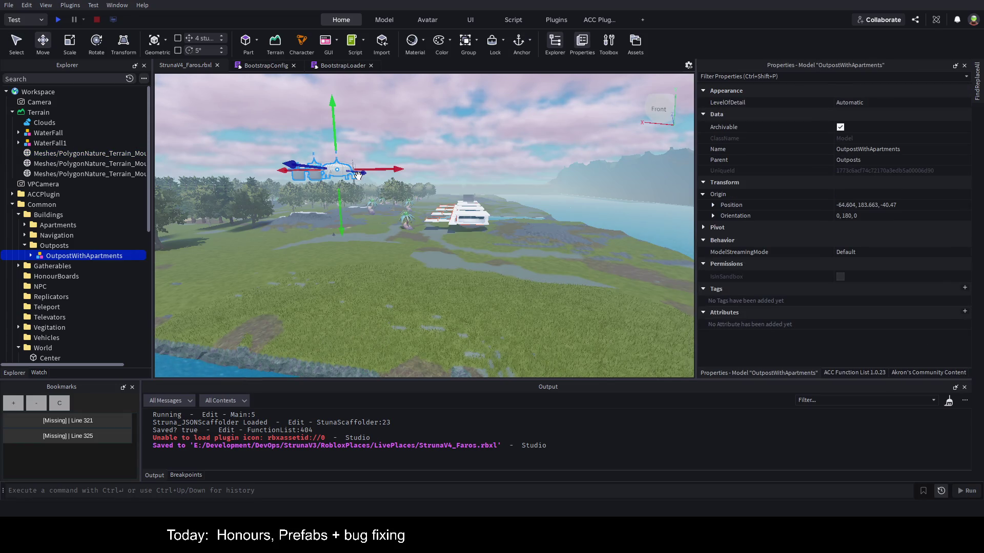
drag(293, 164, 260, 187)
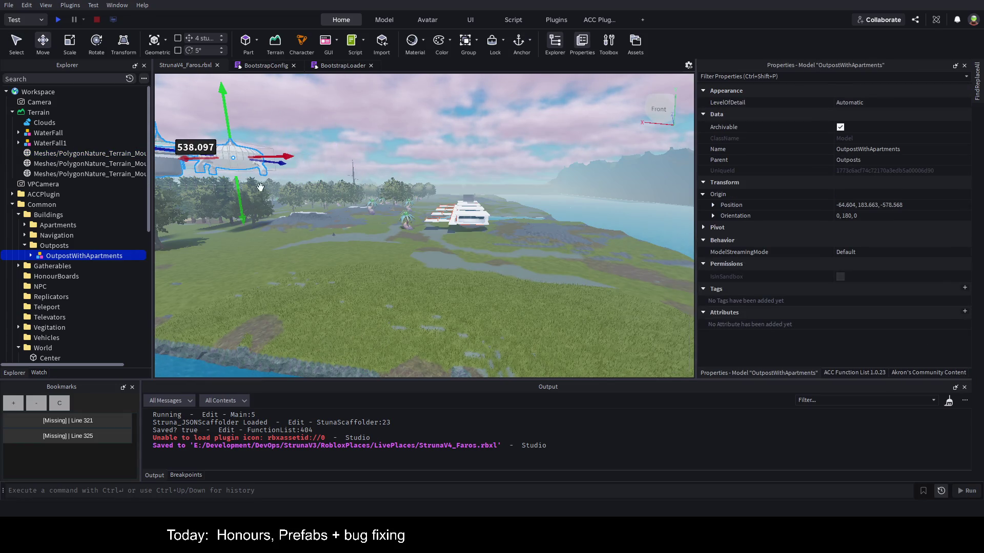
drag(293, 155, 432, 161)
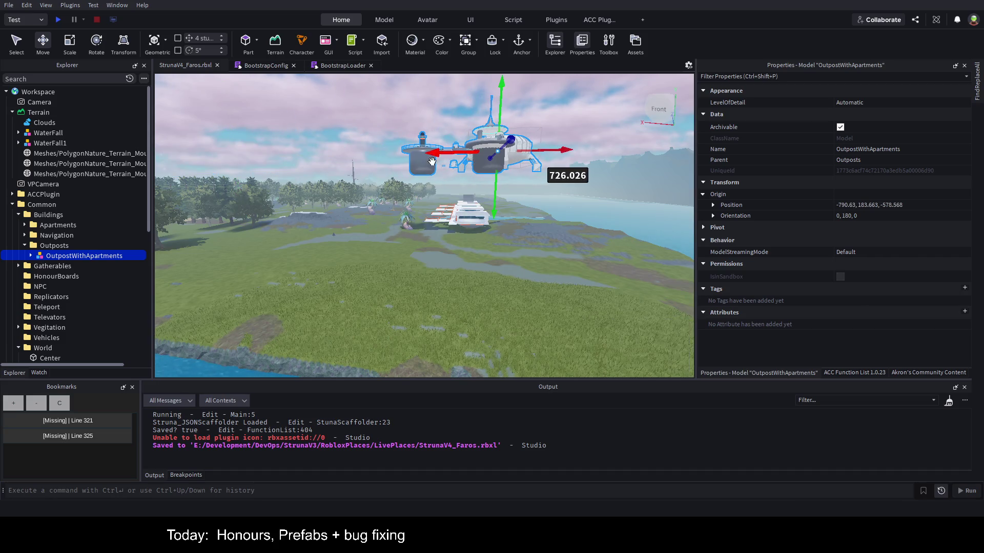
mouse_move(515, 144)
mouse_down()
mouse_move(461, 252)
mouse_move(434, 270)
mouse_up()
- Zoom and circle the view around the outpost to check its spot beside the lake
scroll(435, 270, up, 10)
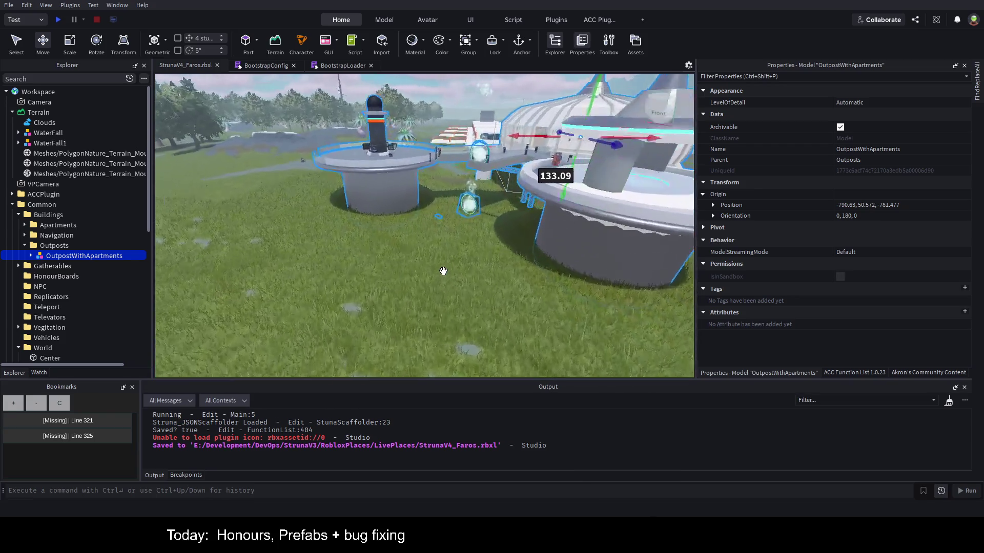
scroll(443, 273, up, 10)
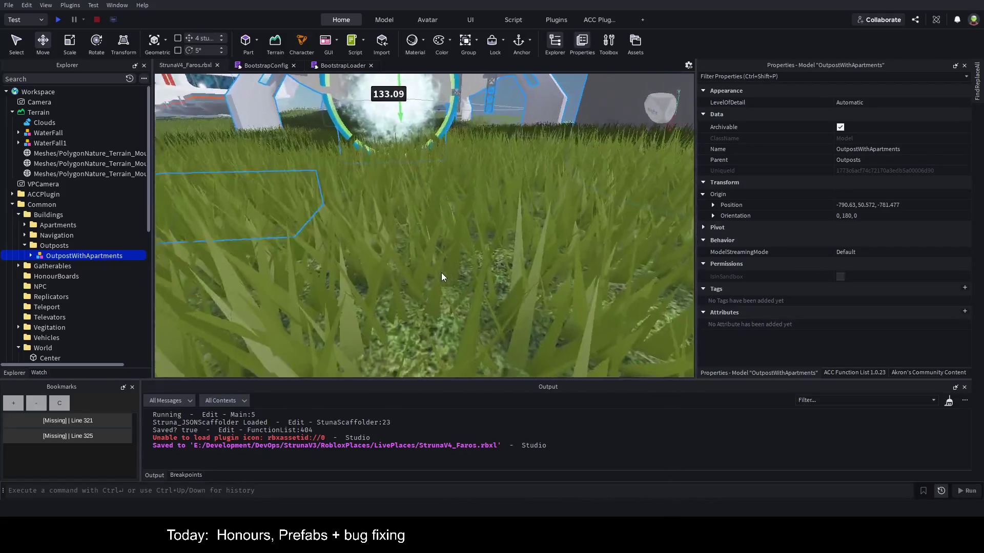
scroll(443, 276, down, 10)
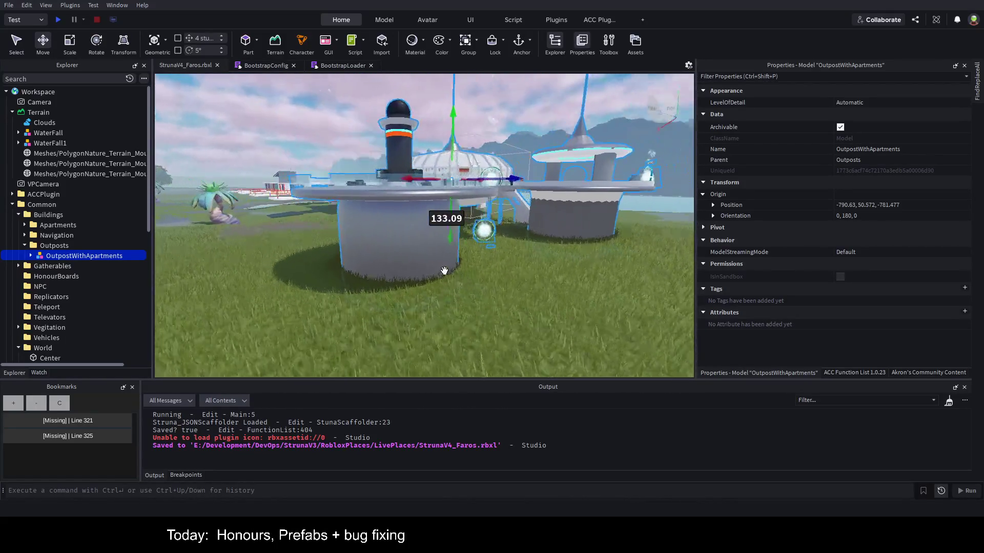
key(d)
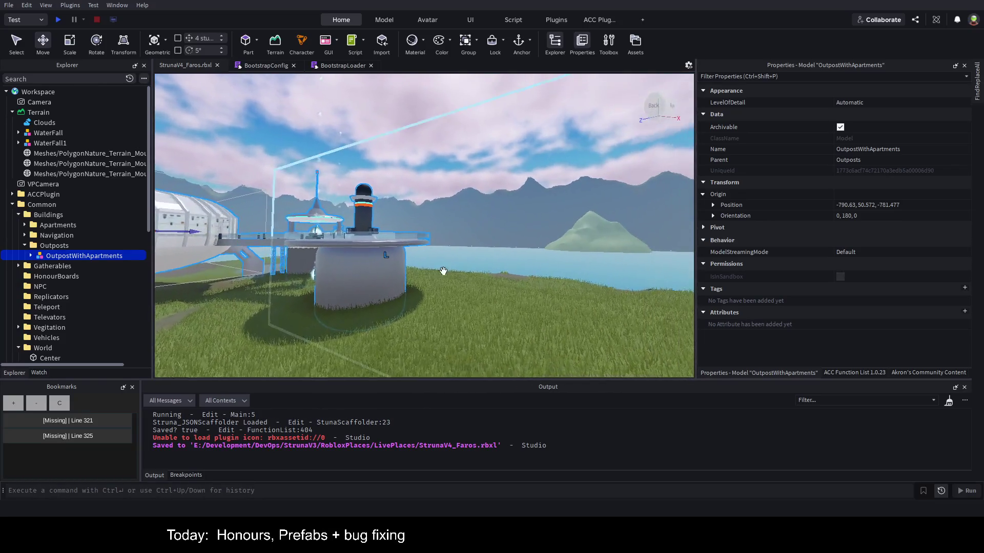
key(a)
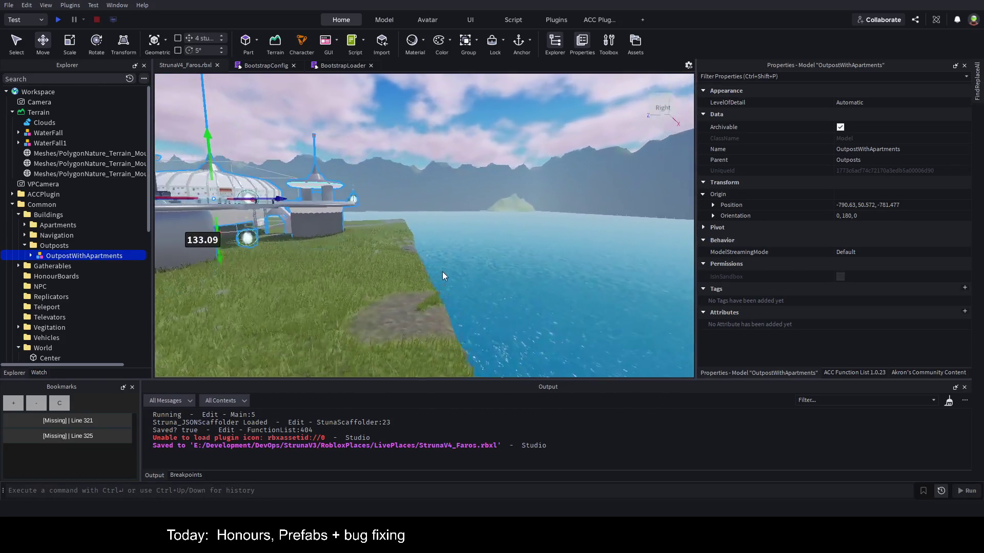
key(a)
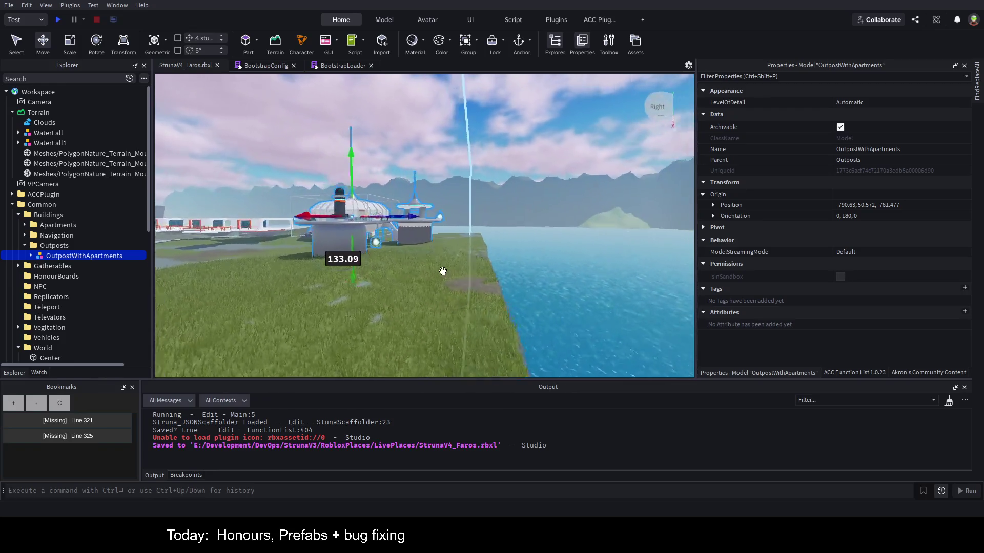
key(a)
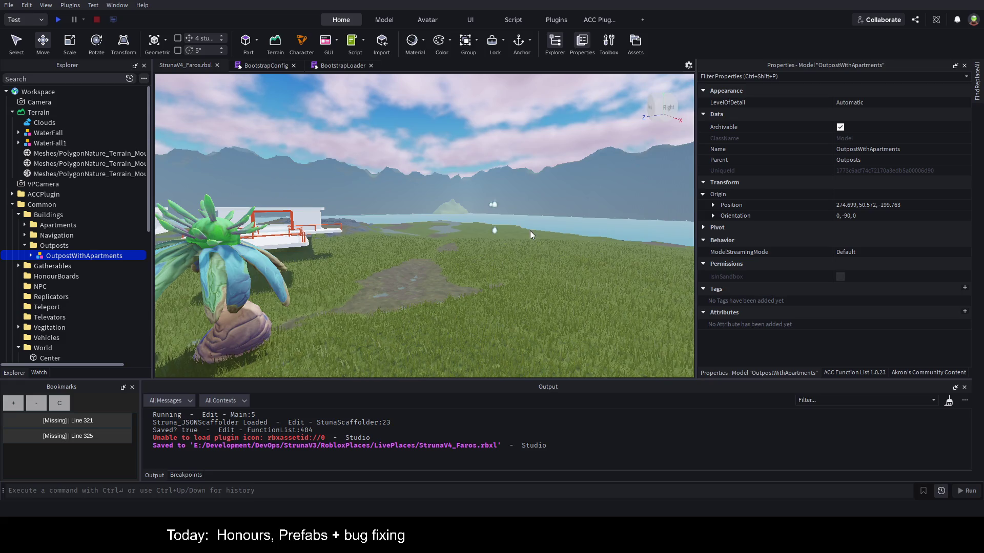
- Return the outpost to 274.699, 50.572, -199.763 and fly over to view it by the water
key(f)
key(s)
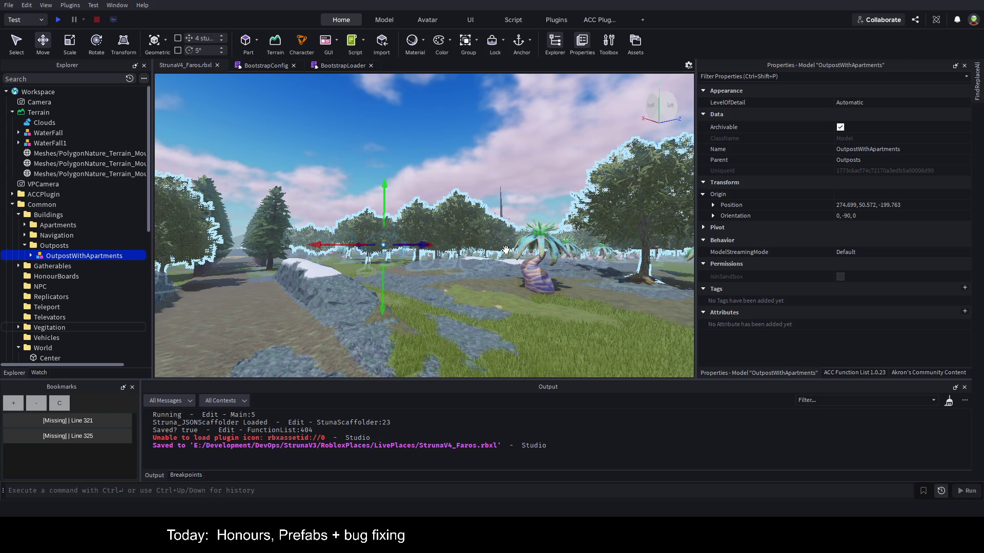
key(f)
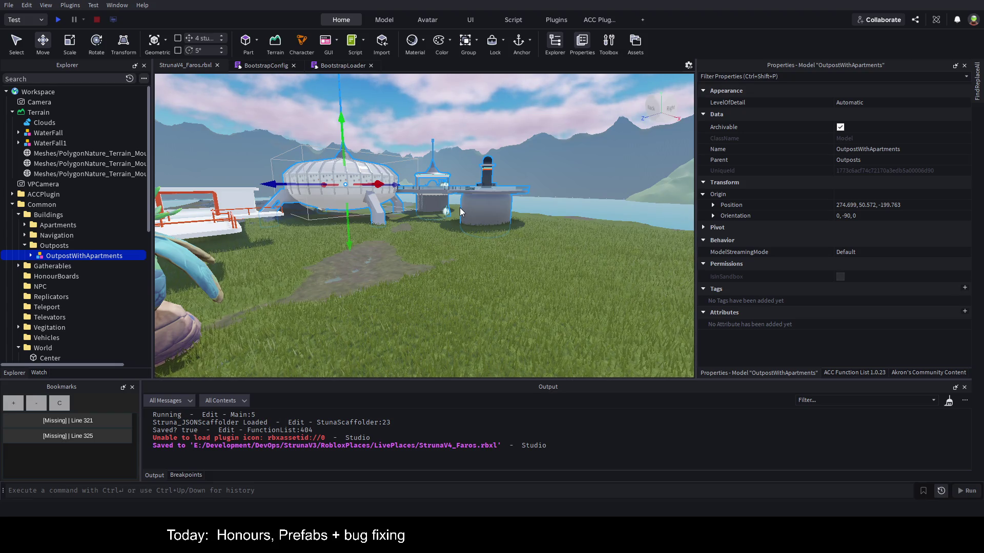
- Expand OutpostWithApartments, switch to Rotate, and frame OrbitalHabitat, the whole outpost and Circle2GapThin
key(a)
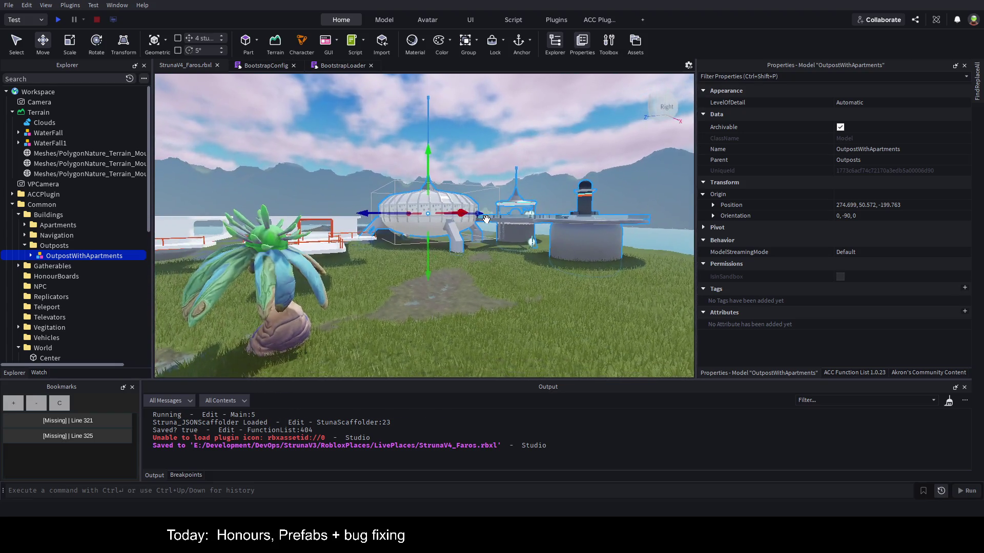
key(d)
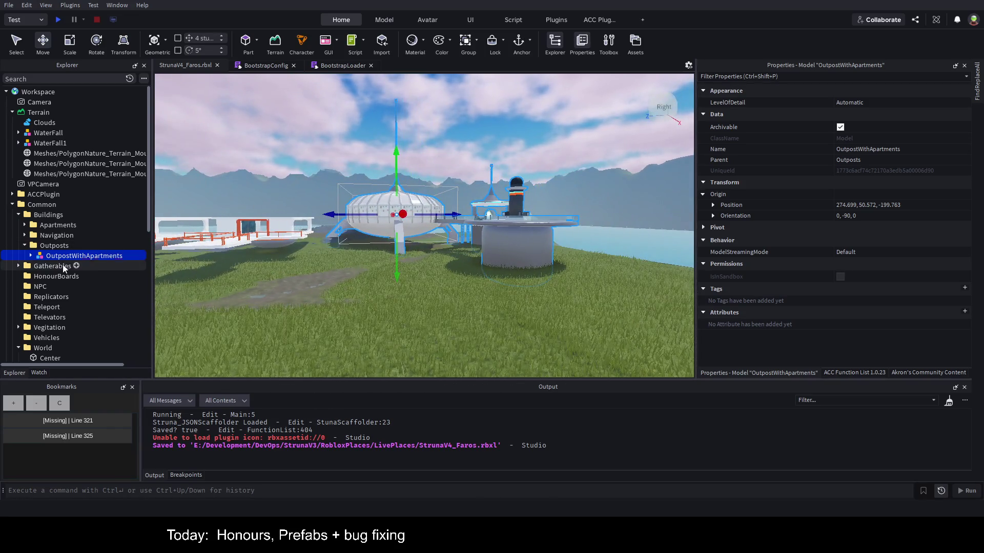
click(31, 256)
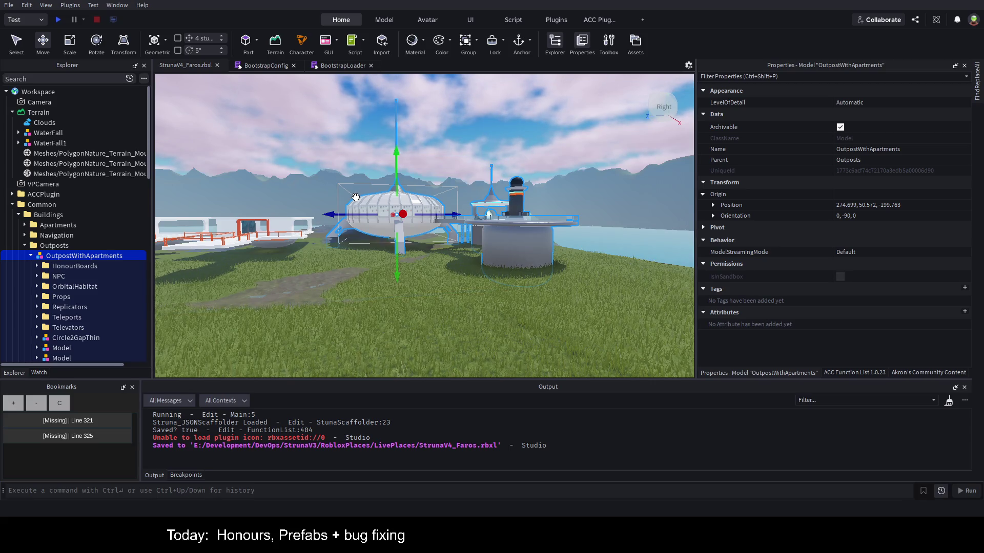
click(100, 44)
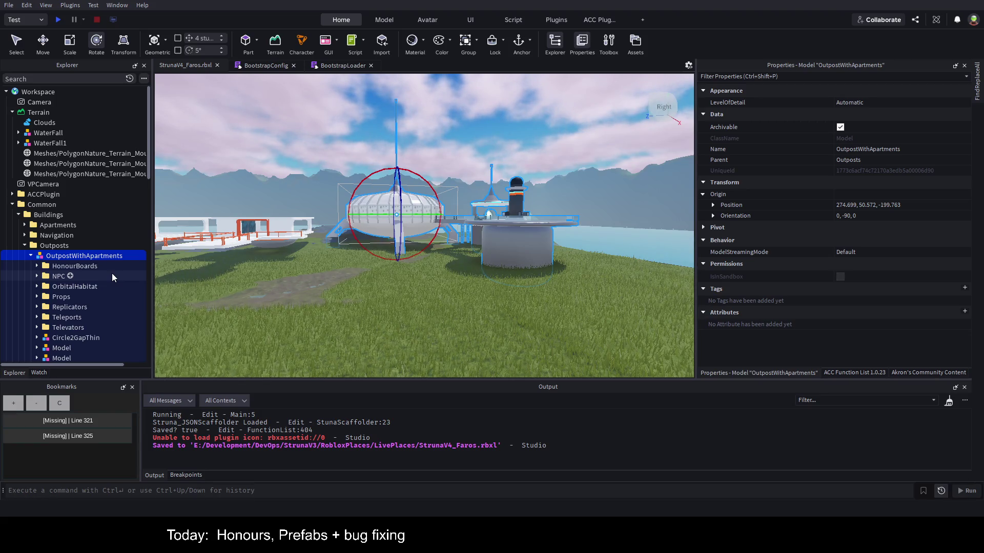
scroll(113, 275, down, 2)
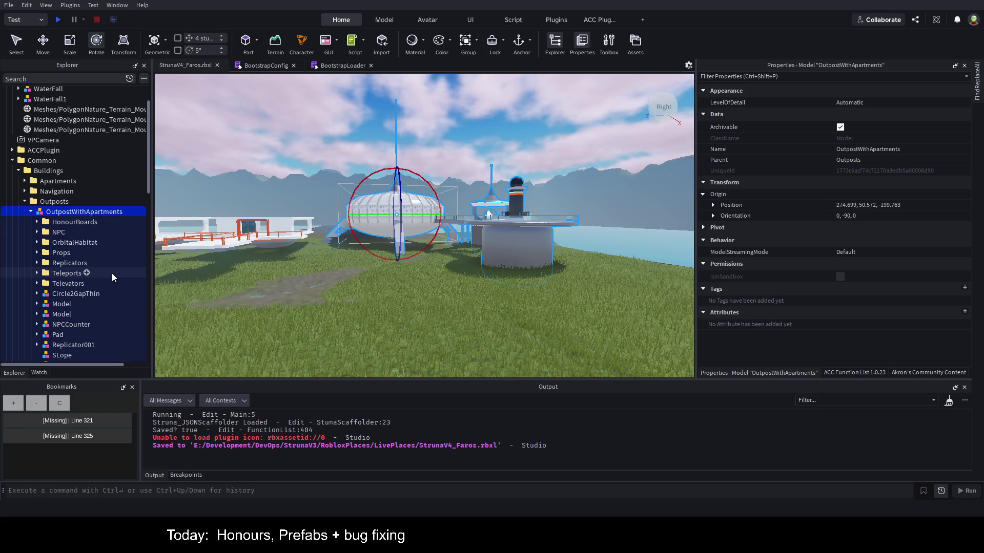
click(88, 242)
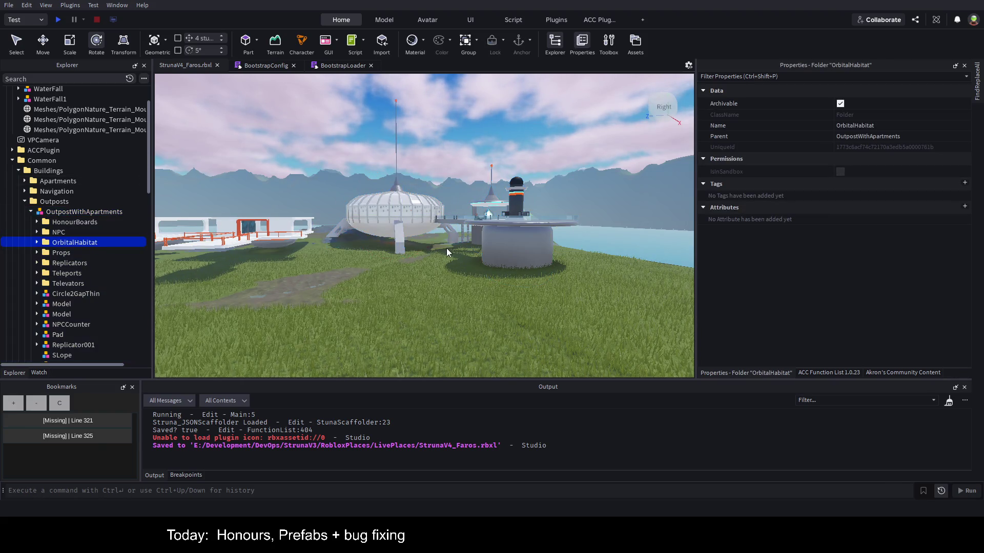
key(f)
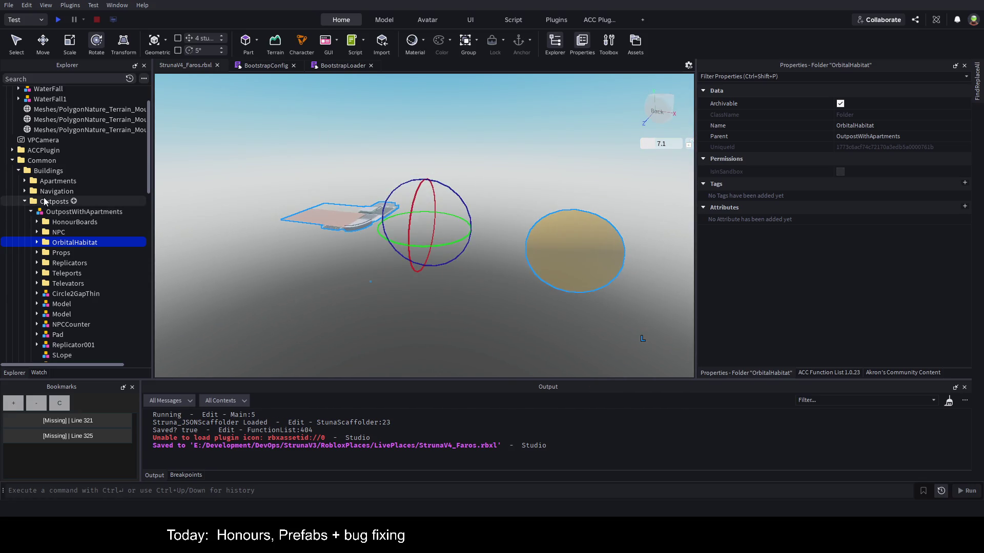
click(102, 212)
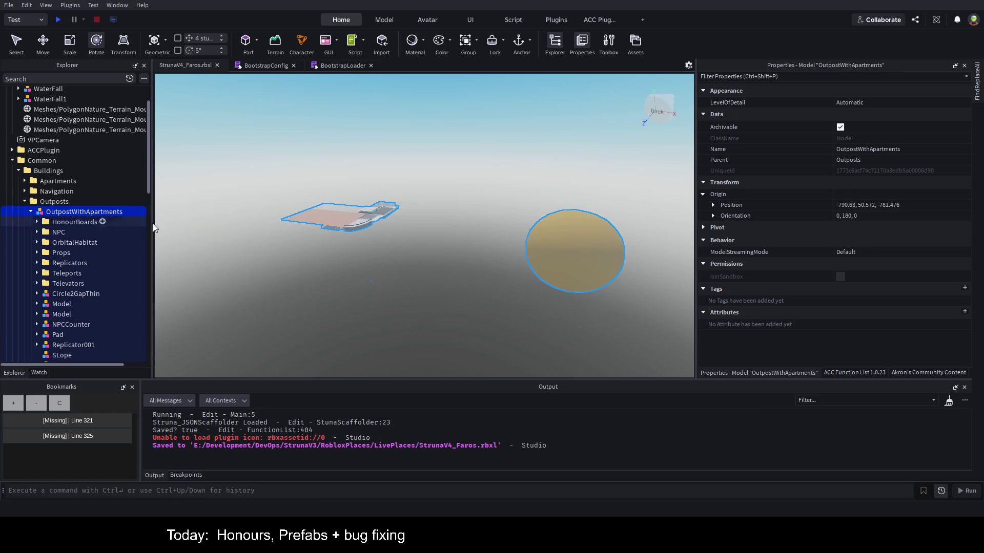
key(f)
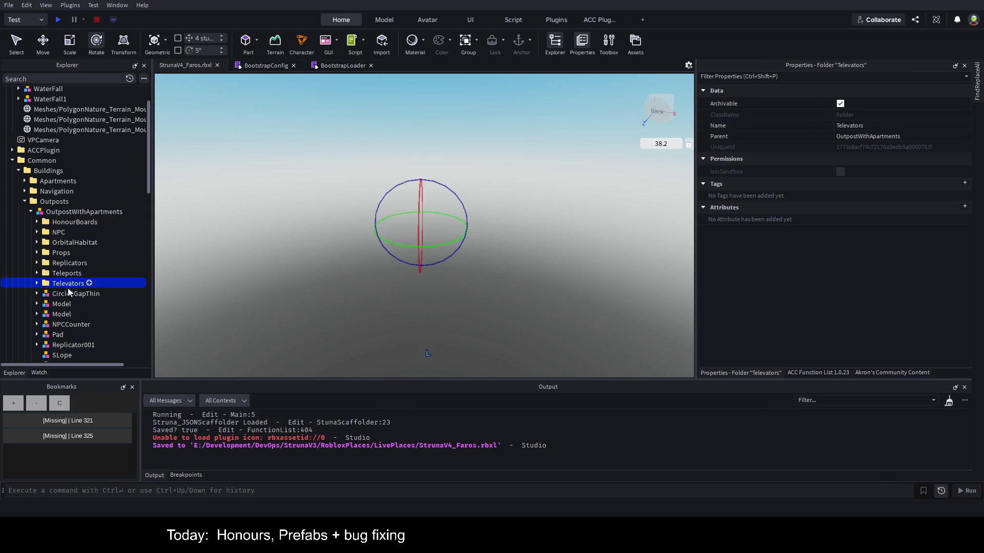
click(68, 290)
key(f)
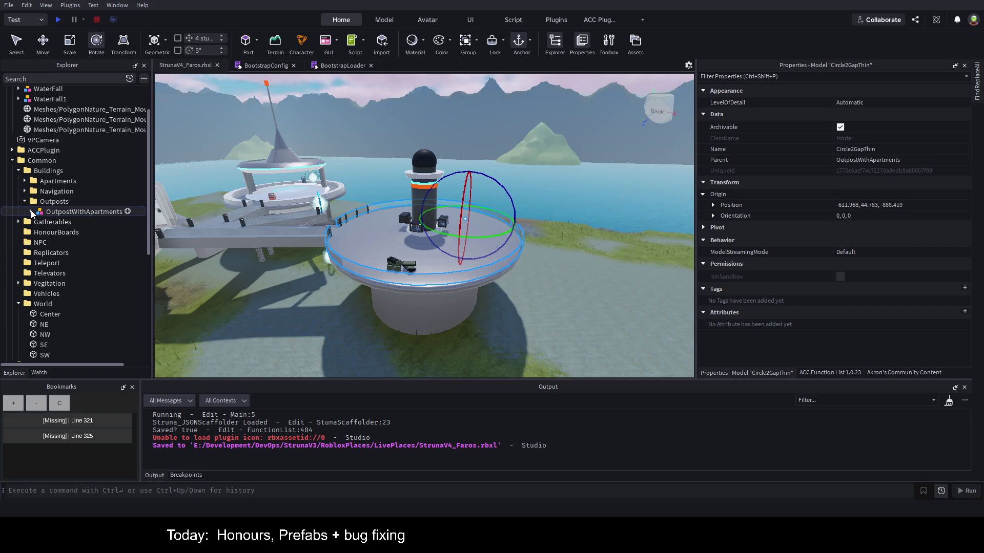
- Select the outpost's 29 children, from HonourBoards down to RecoveryLocation
scroll(77, 230, down, 2)
scroll(84, 263, down, 6)
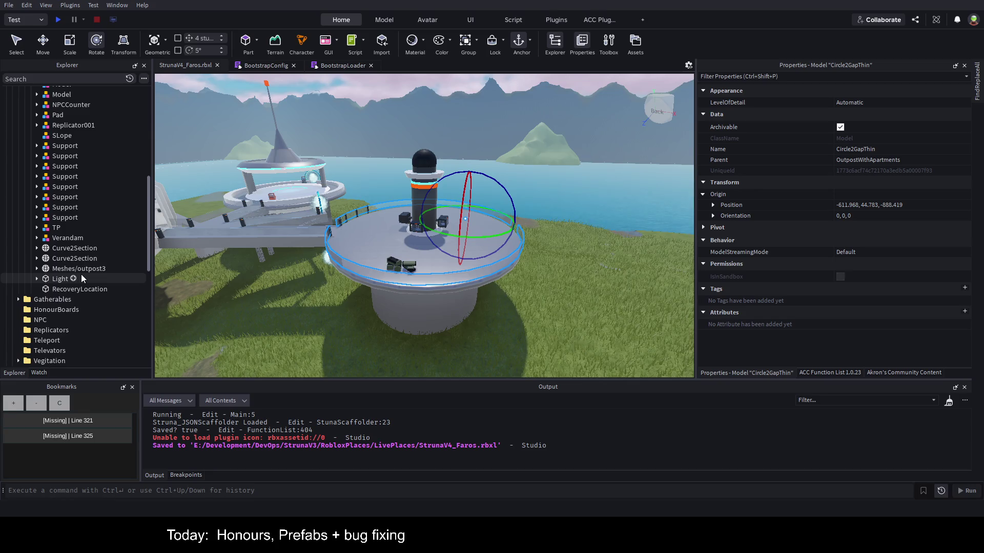
scroll(81, 272, up, 5)
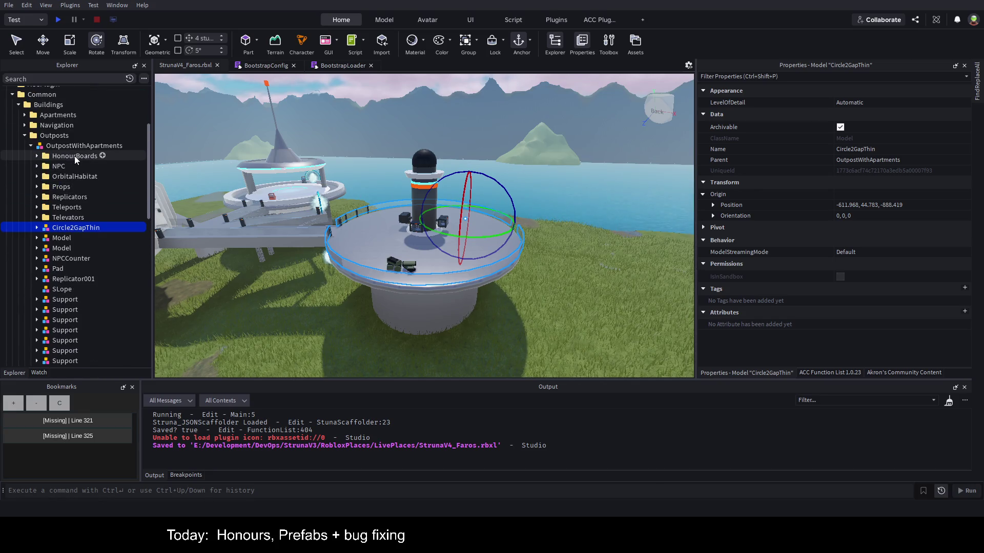
click(75, 156)
scroll(84, 204, down, 4)
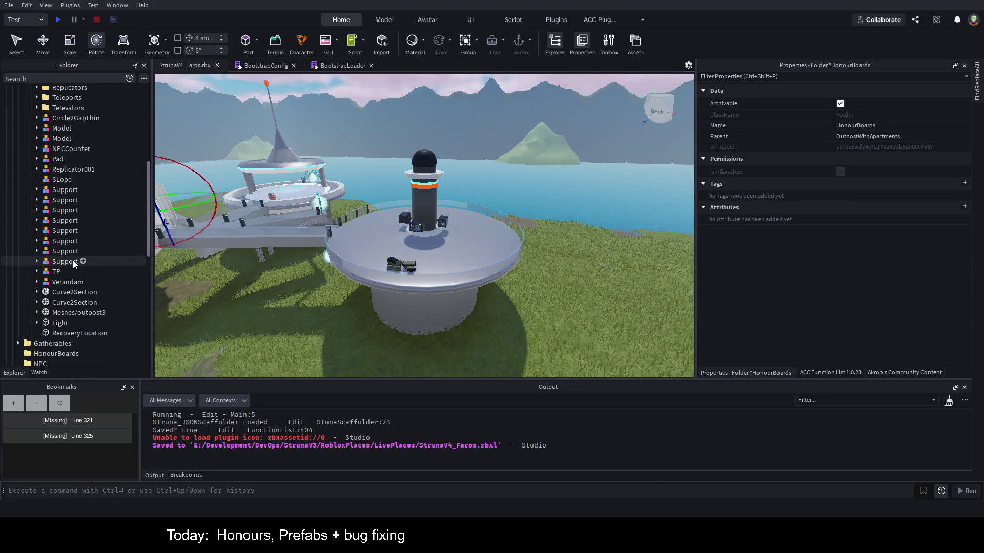
shift+click(67, 331)
scroll(76, 286, up, 2)
- Select only the OutpostWithApartments model itself, origin -790.63, 50.572, -781.476, orientation 0, 180, 0
scroll(85, 215, up, 1)
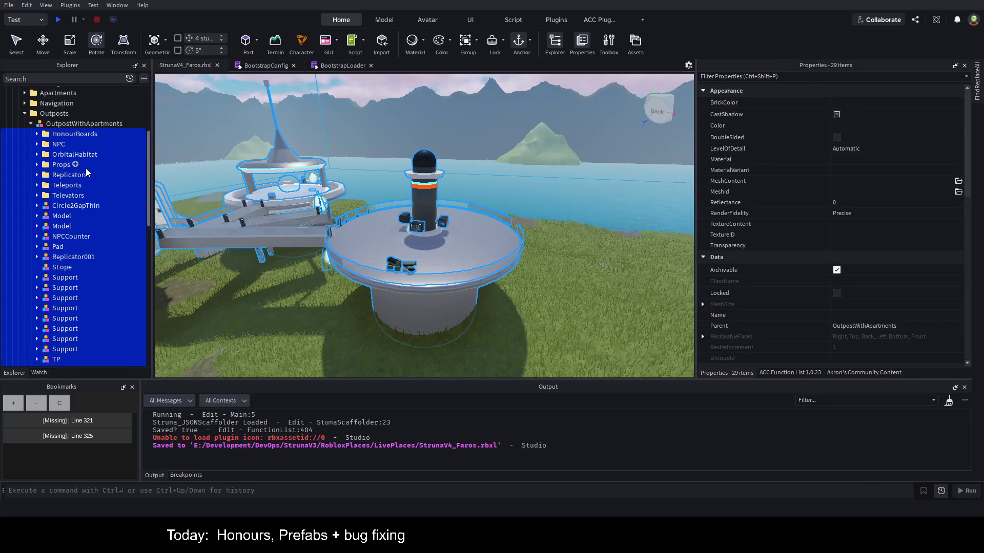
ctrl+click(88, 157)
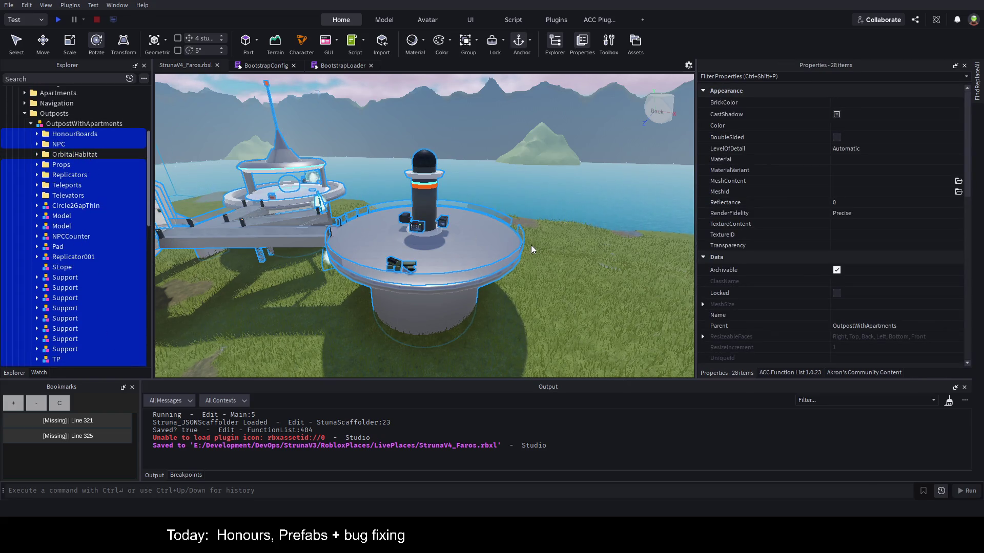
key(d)
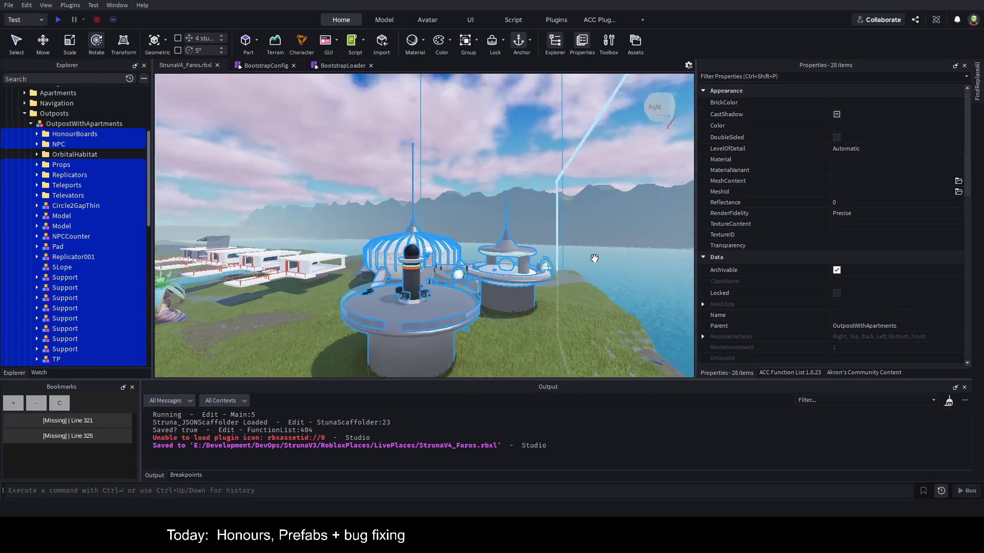
drag(592, 257, 594, 260)
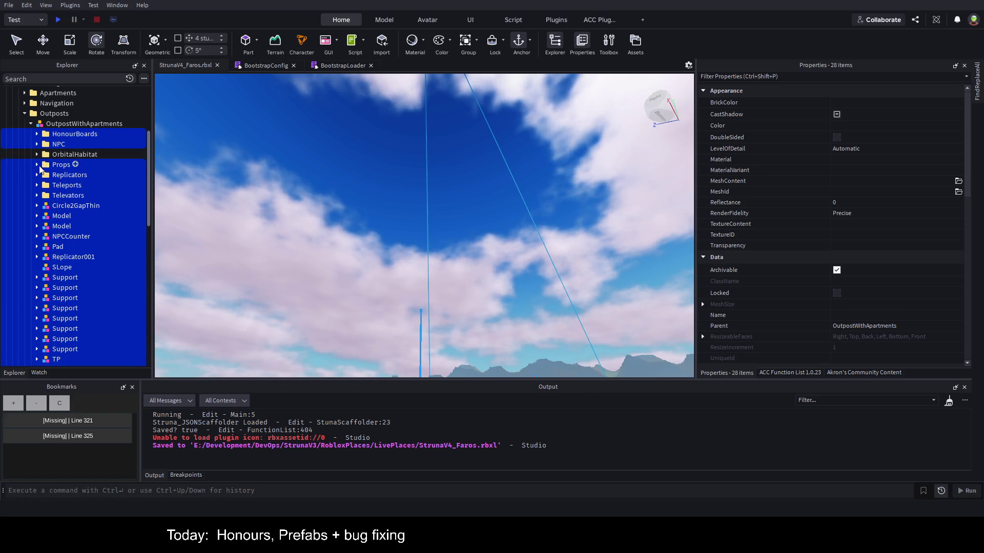
click(56, 125)
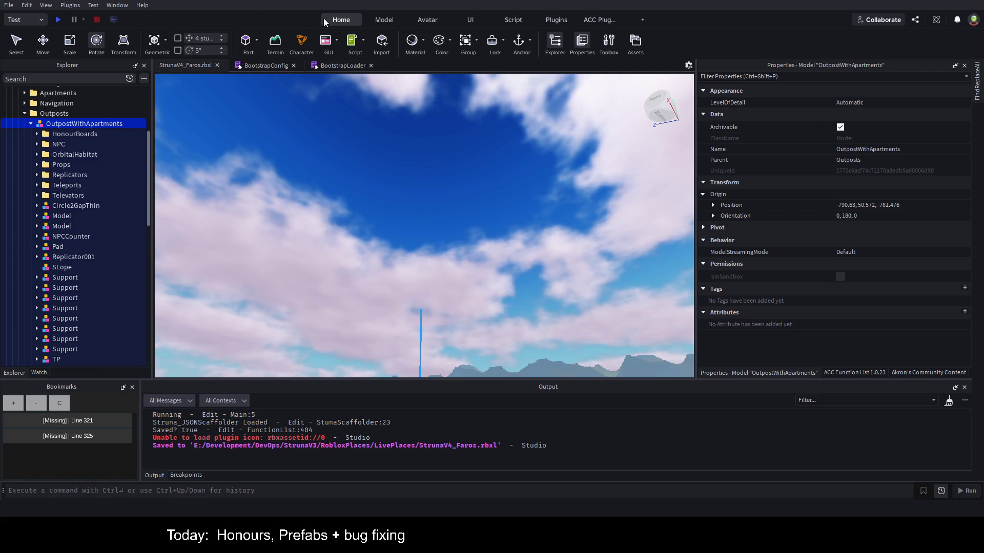
- Select the four boundary Parts under WorldEdges and delete them, leaving the folder empty
click(392, 20)
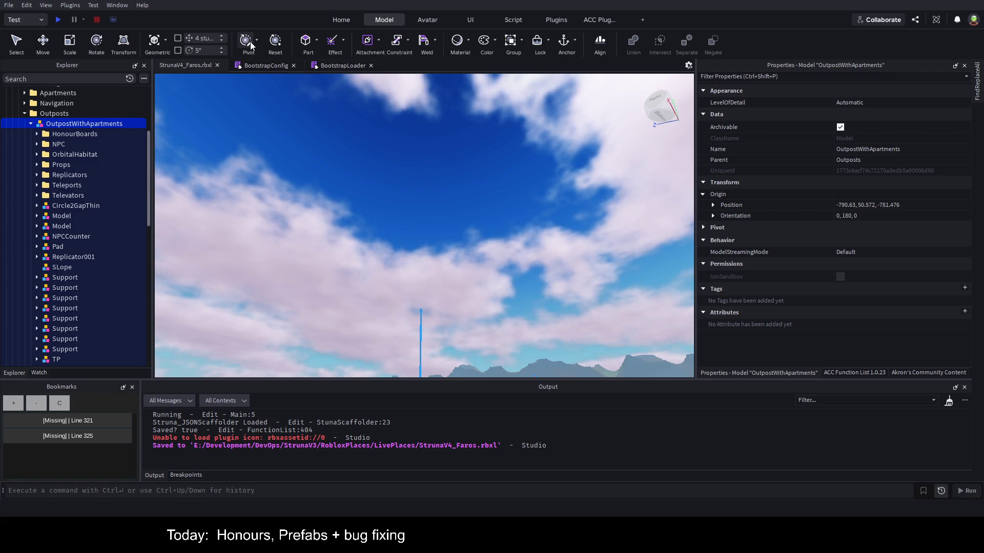
key(f)
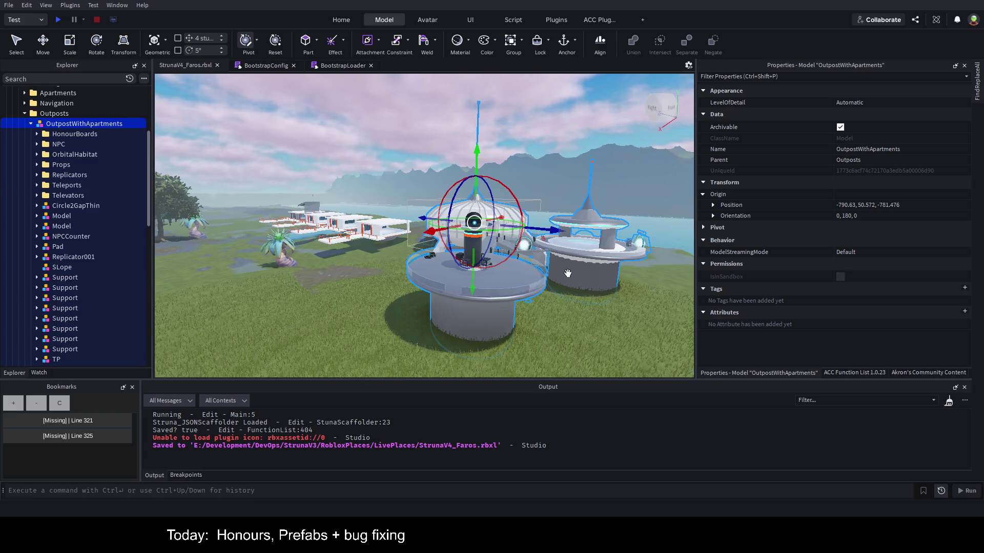
key(d)
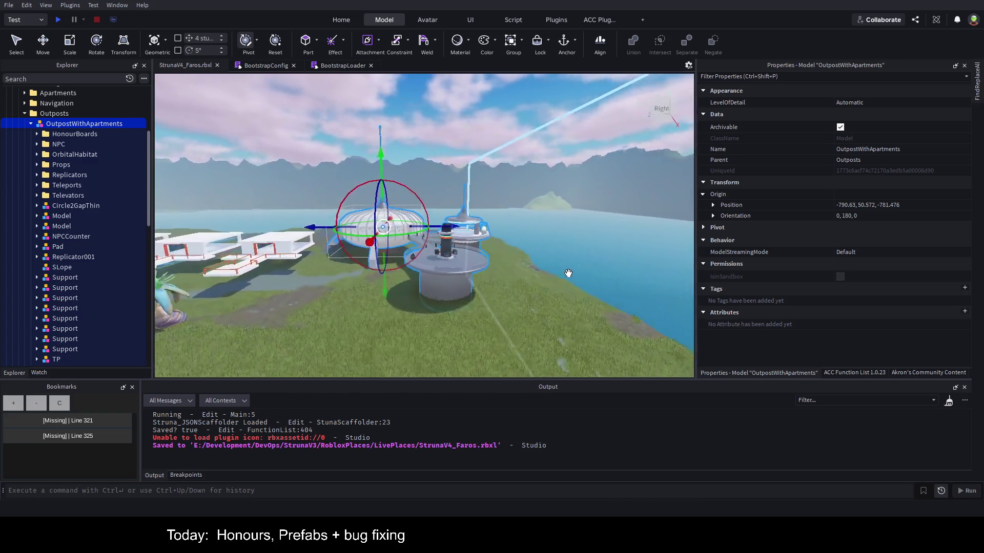
key(d)
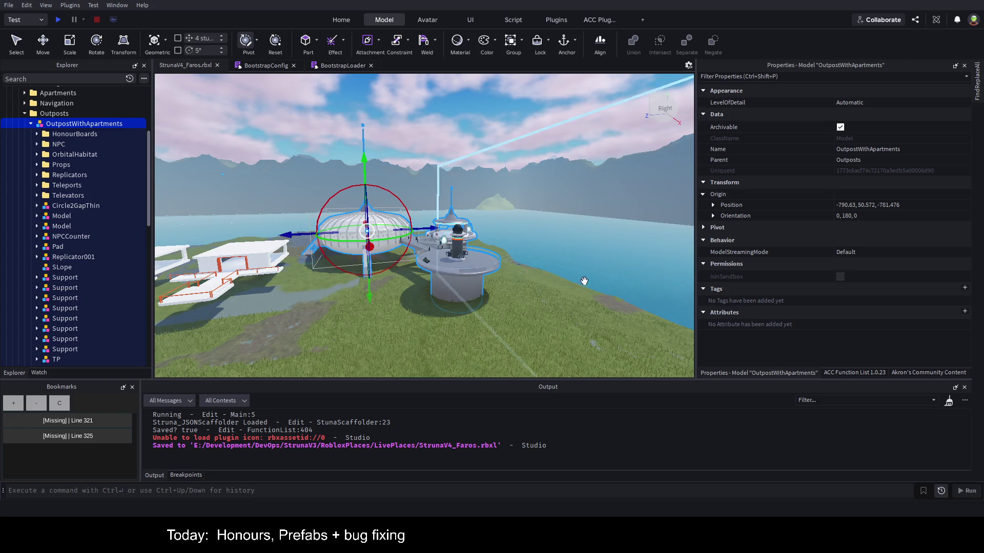
click(585, 253)
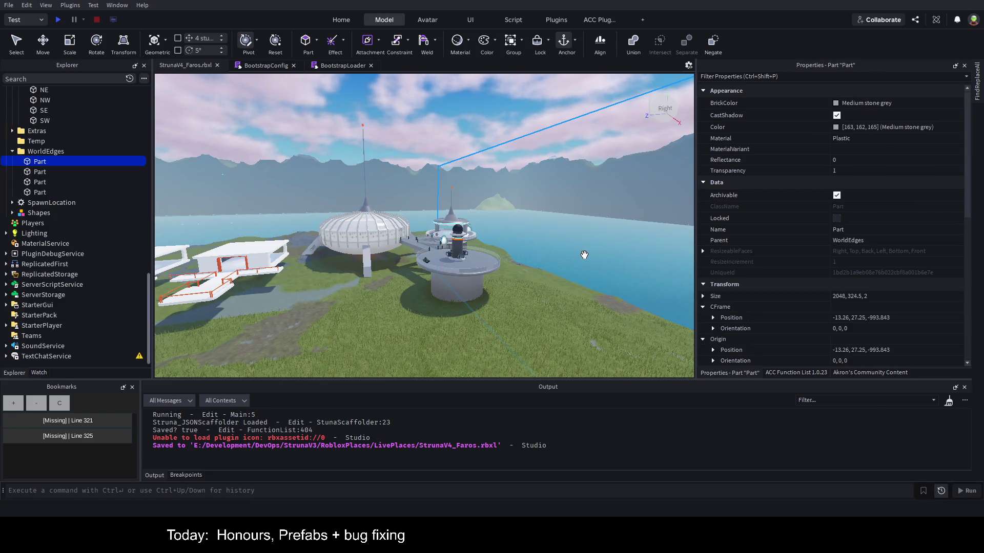
shift+click(36, 194)
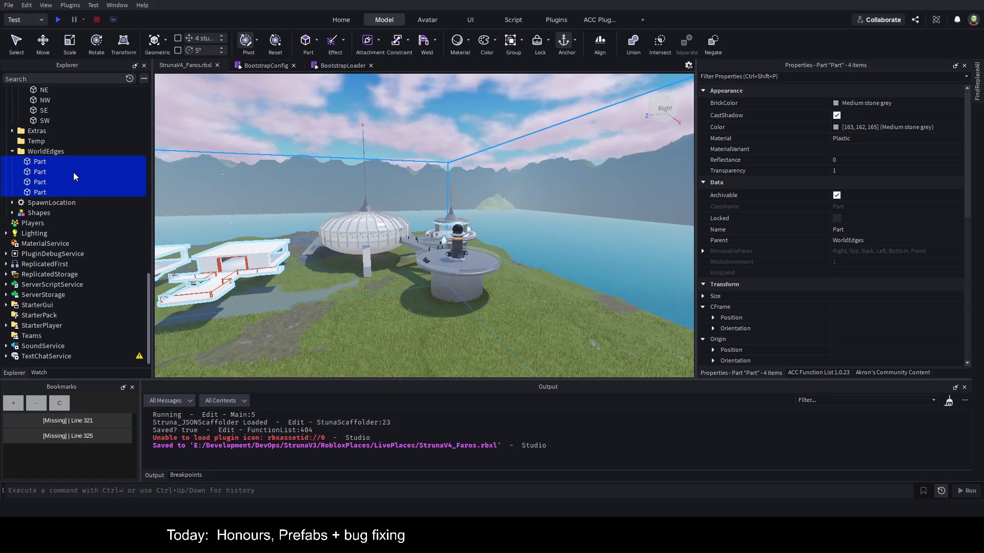
click(45, 154)
click(40, 162)
shift+click(39, 193)
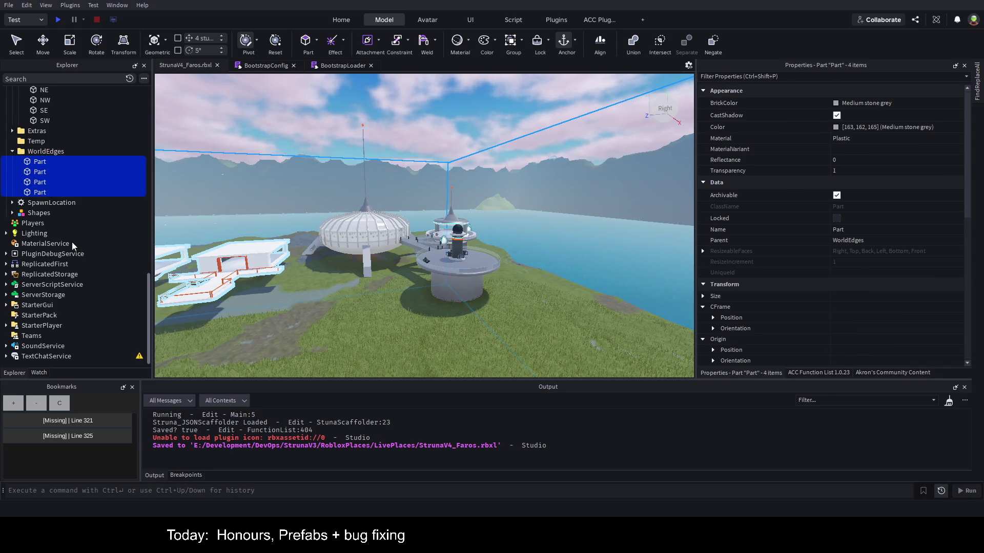
key(Delete)
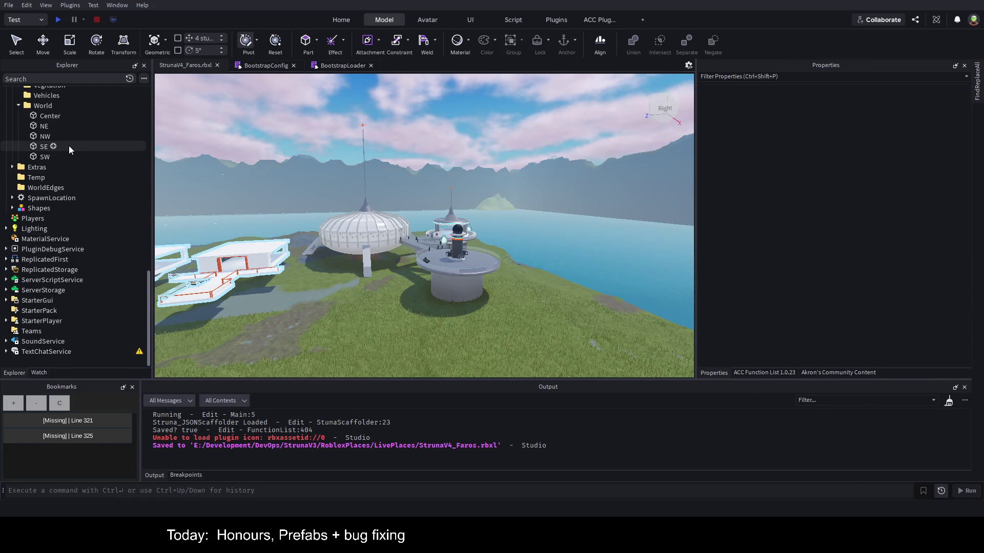
- Spin OutpostWithApartments on the green Rotate ring to orientation about 0, 103.223, 0
click(402, 231)
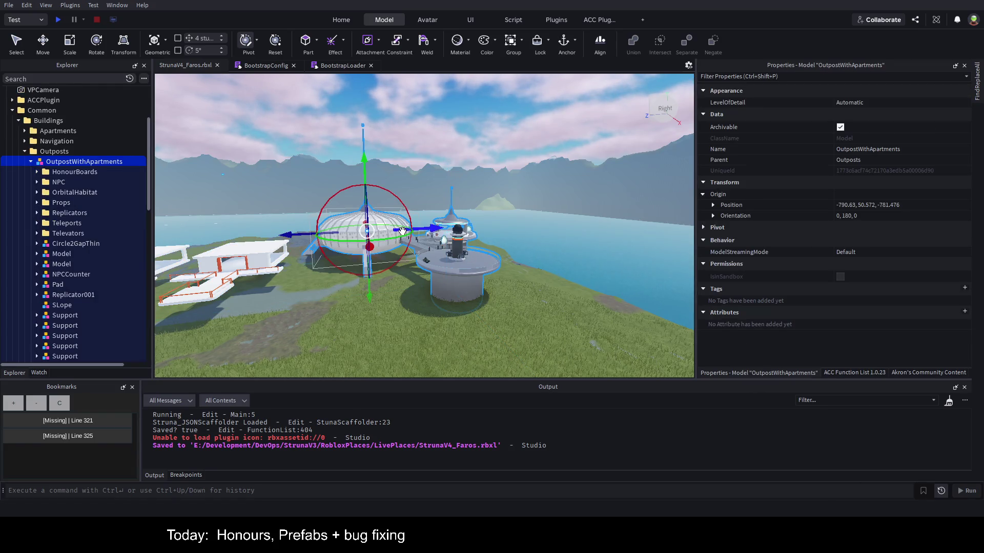
click(105, 152)
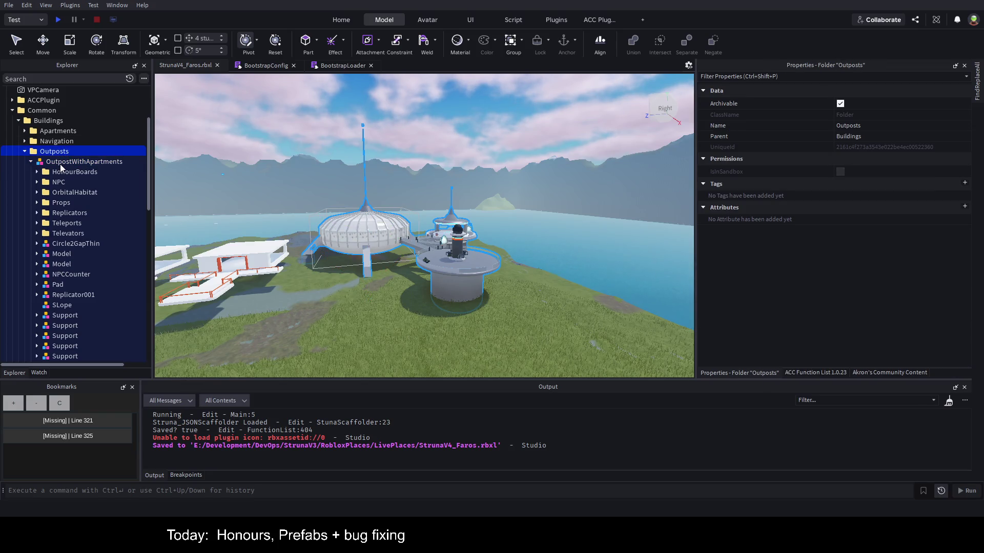
click(60, 163)
drag(466, 228, 468, 221)
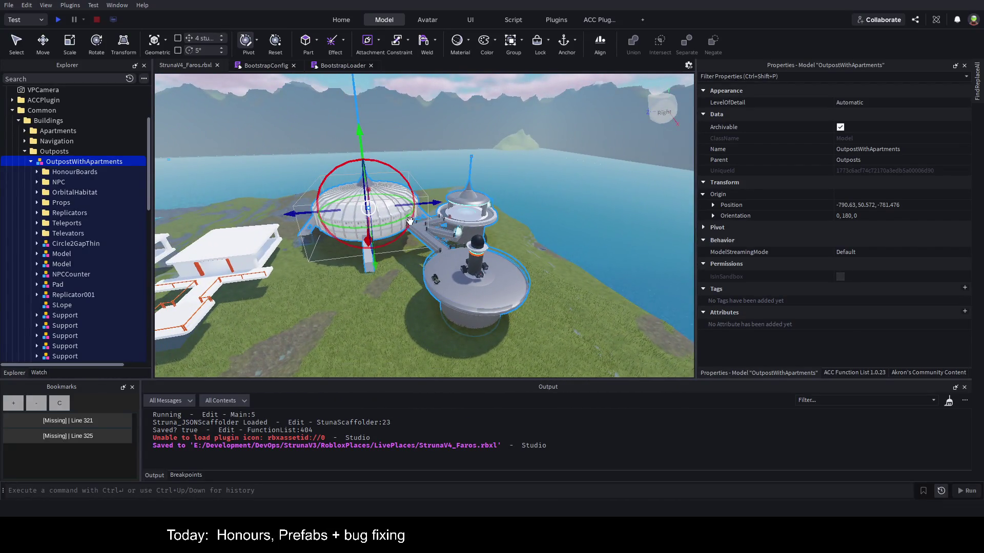
drag(402, 218, 389, 223)
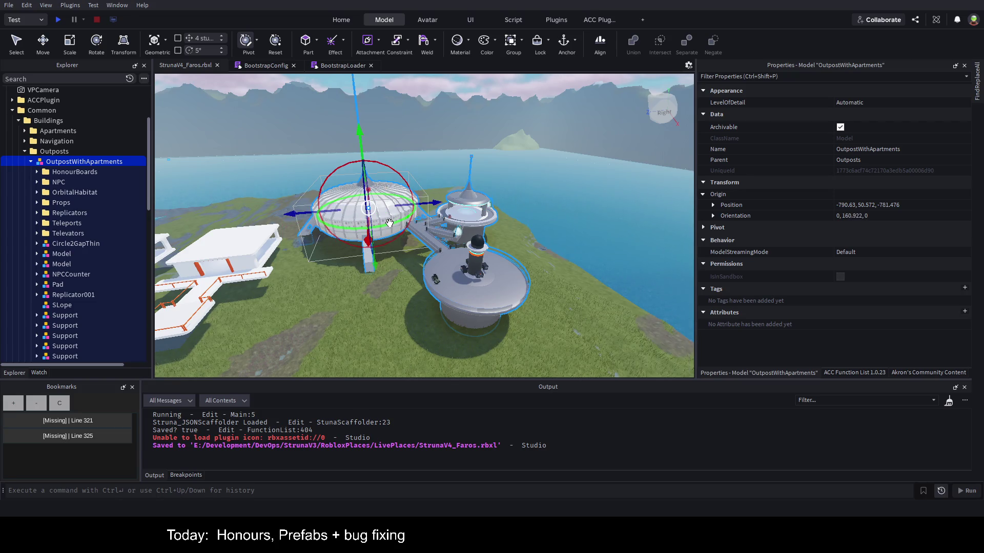
click(61, 152)
click(58, 163)
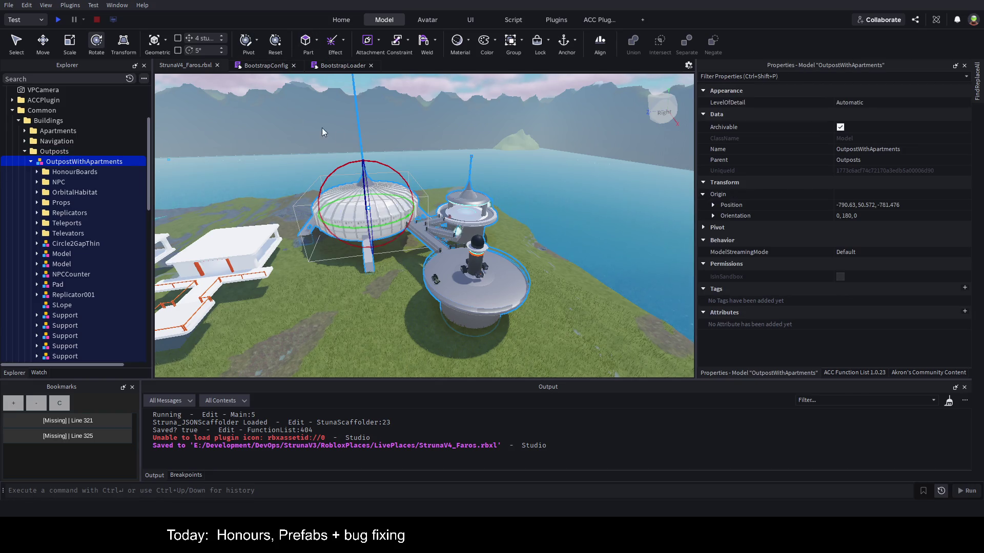
drag(406, 219, 279, 260)
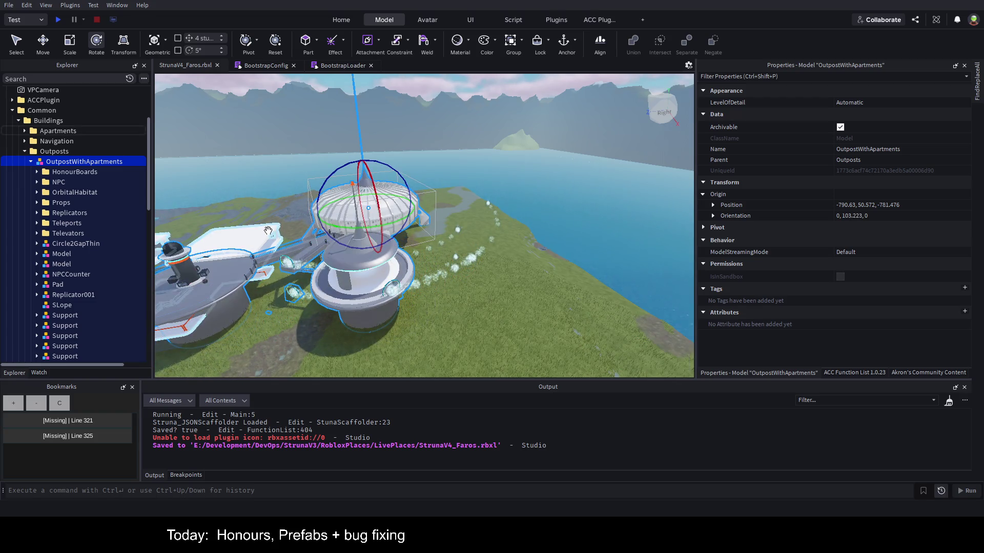
click(279, 260)
key(a)
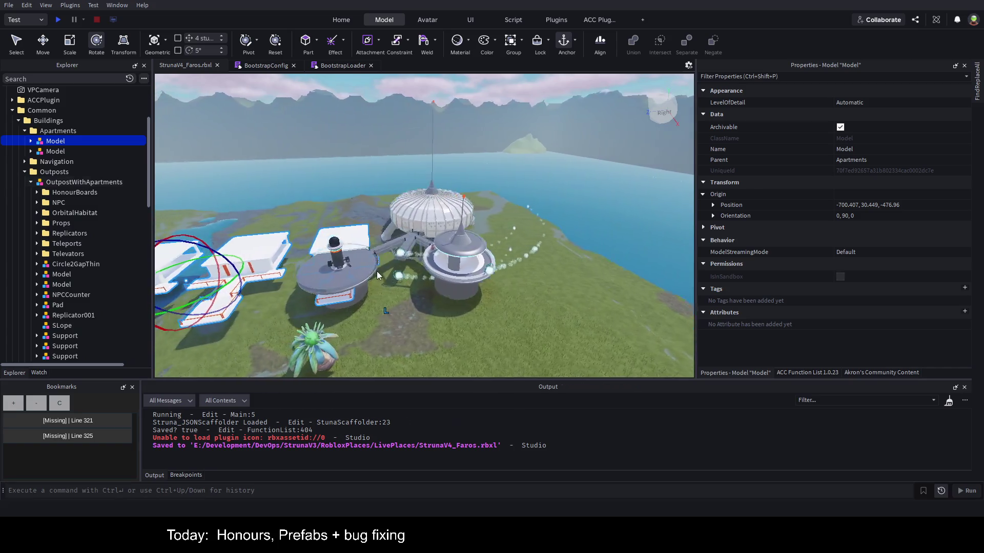
- Move the Apartments model left along X, far back beyond the lake, and slightly lower
key(ctrl+2)
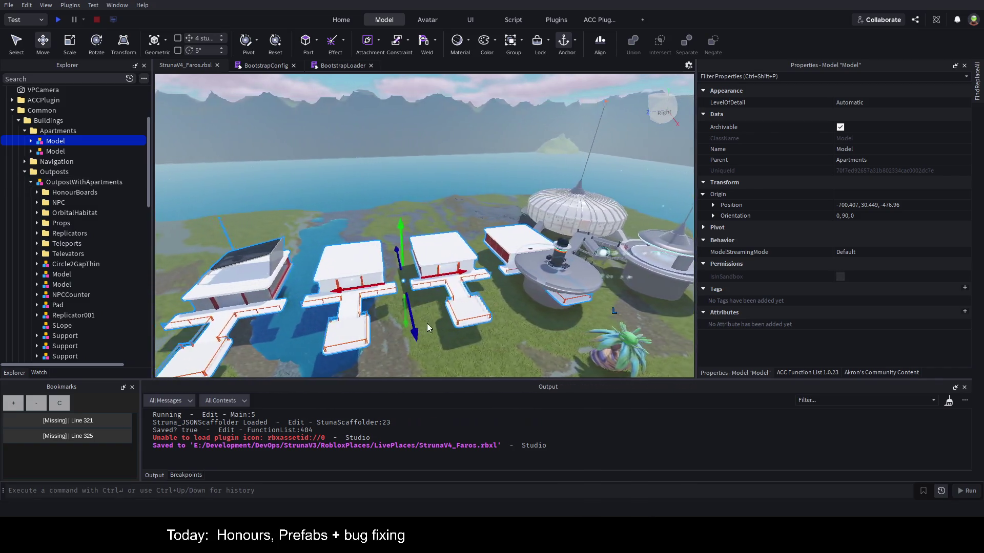
drag(539, 277, 358, 293)
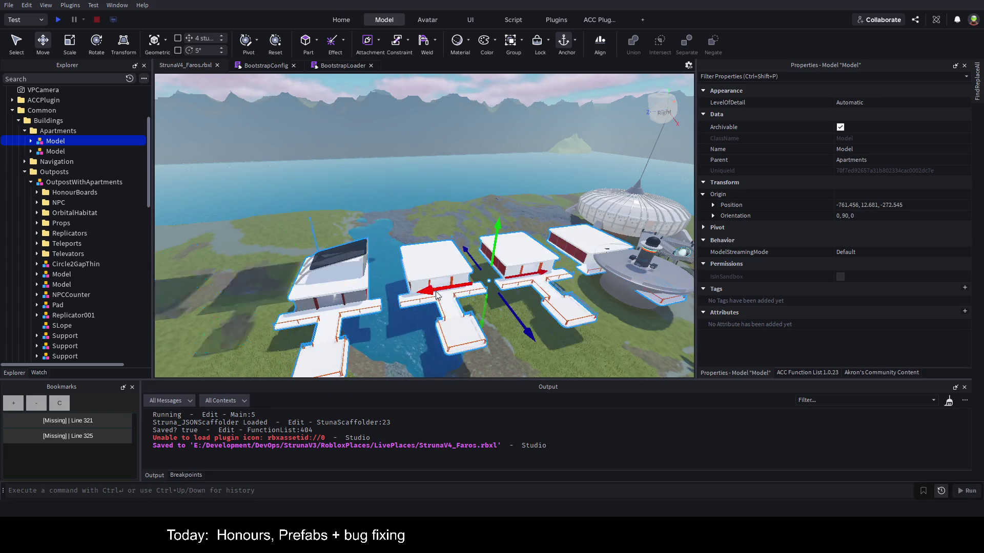
drag(543, 269, 226, 292)
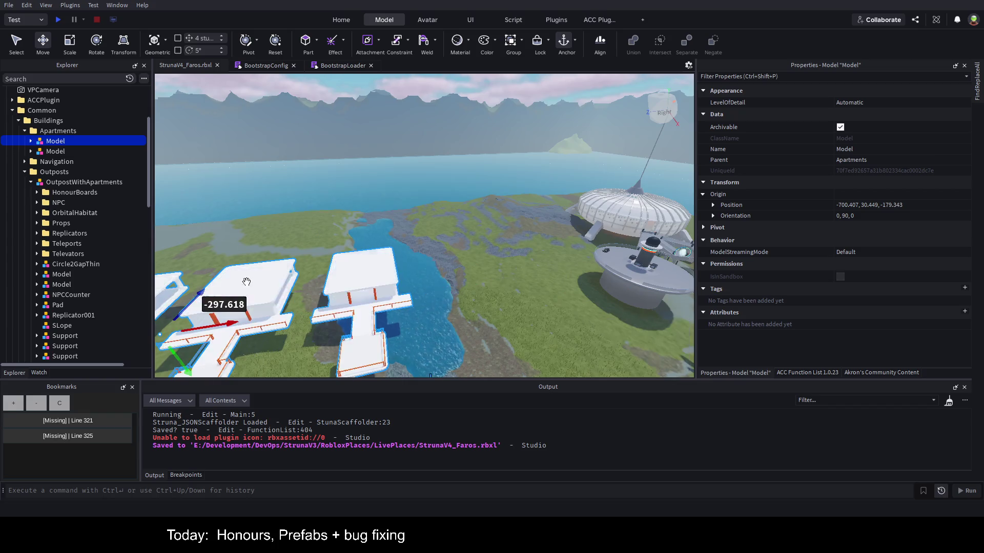
key(a)
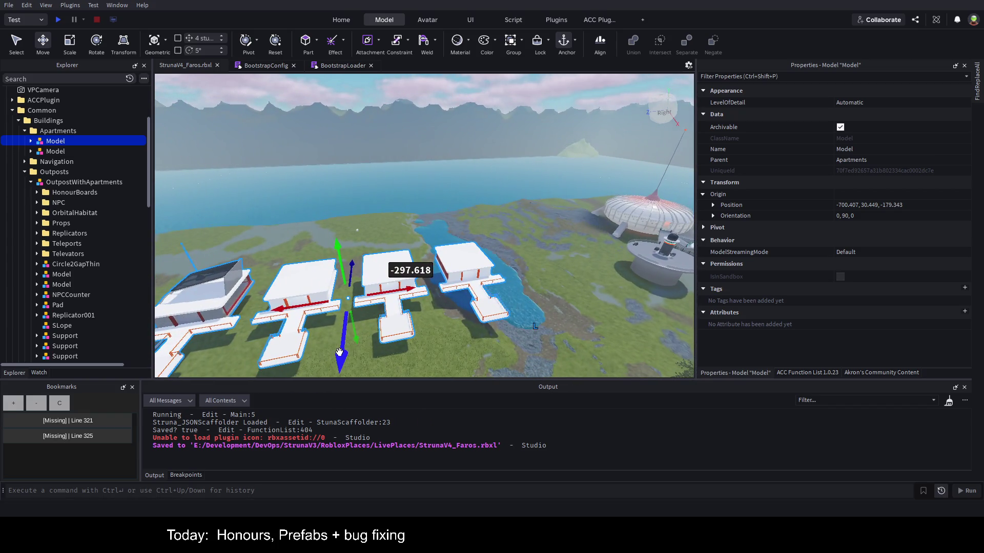
mouse_move(339, 352)
mouse_down()
mouse_move(377, 174)
mouse_move(382, 220)
mouse_move(218, 239)
mouse_up()
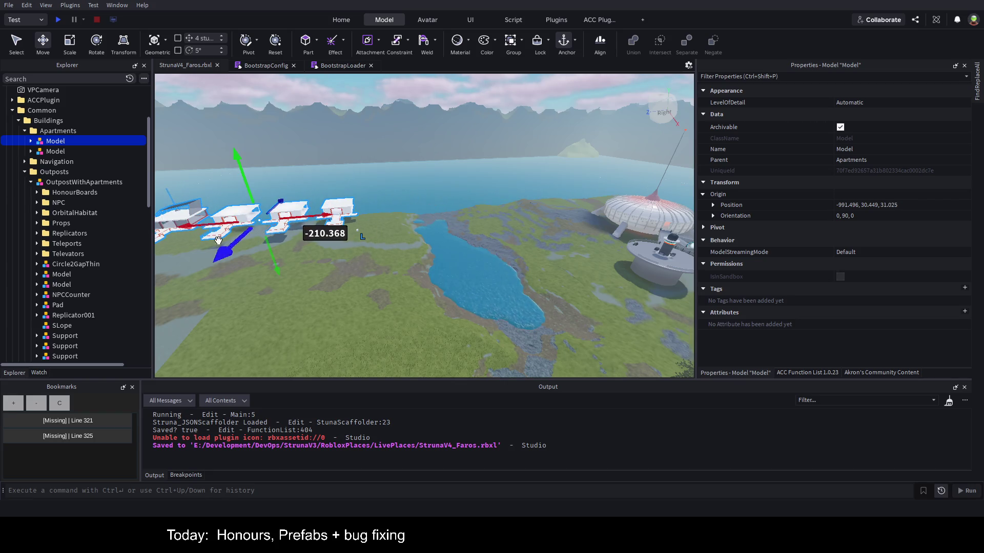
drag(274, 257, 277, 261)
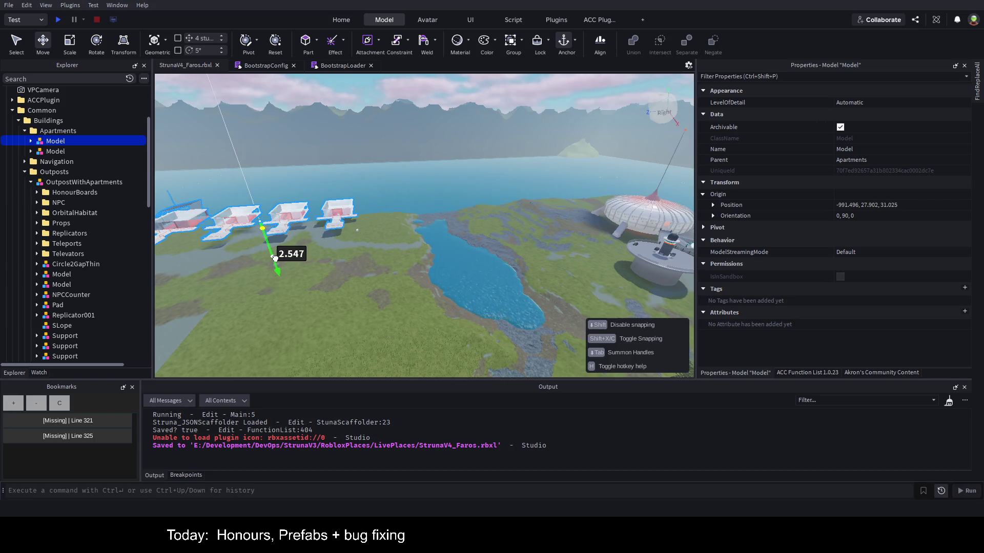
drag(291, 215, 322, 221)
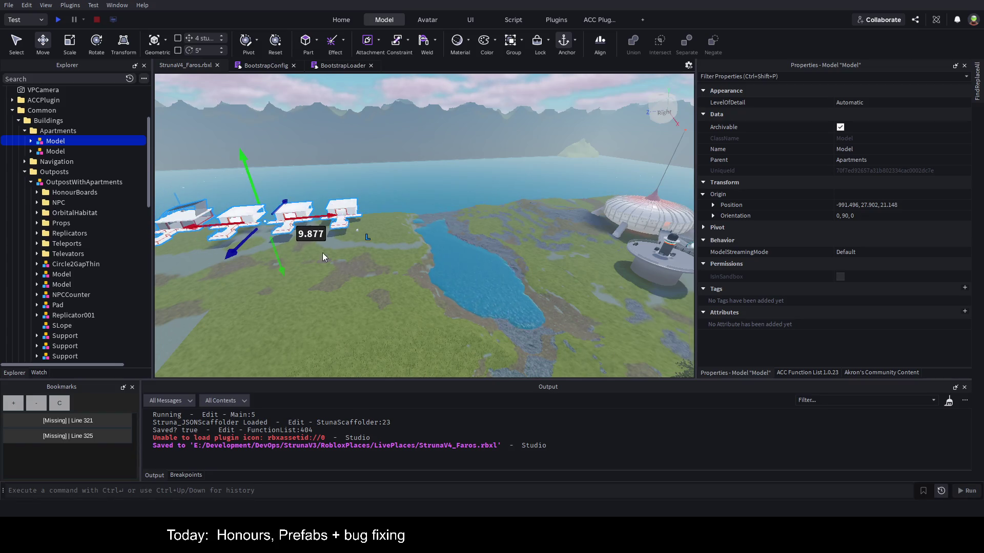
- Reselect and frame the outpost station, then save the place file
click(633, 215)
key(f)
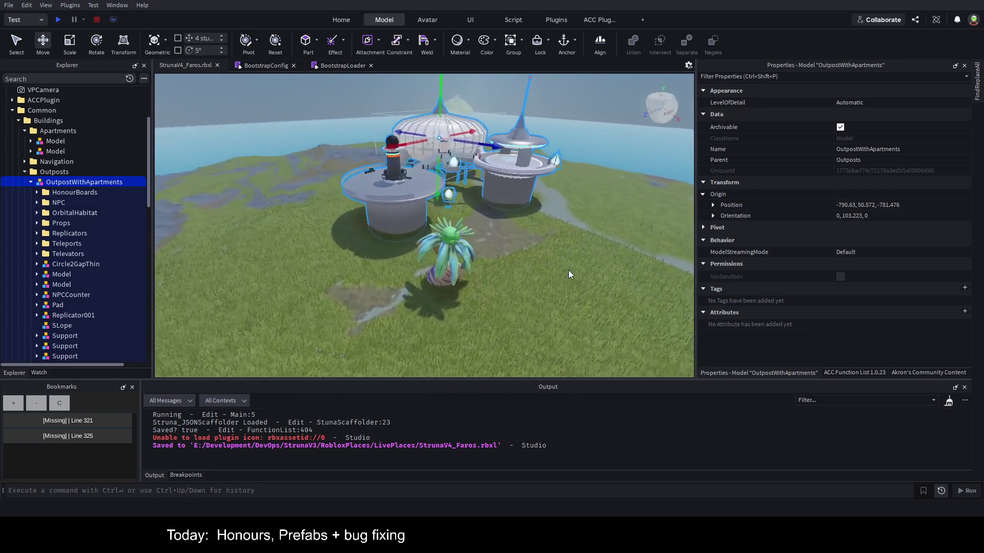
scroll(567, 270, down, 10)
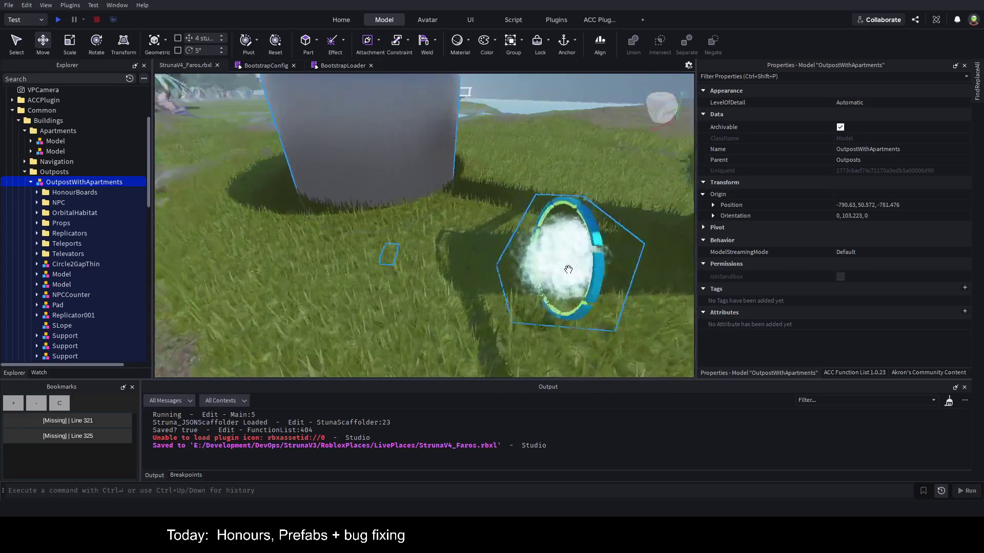
drag(567, 270, 576, 253)
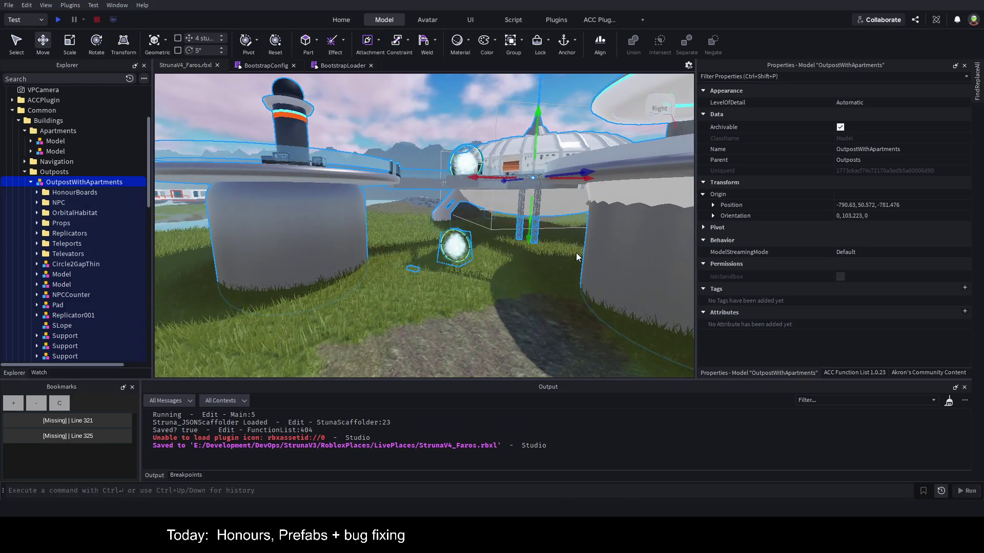
key(ctrl+s)
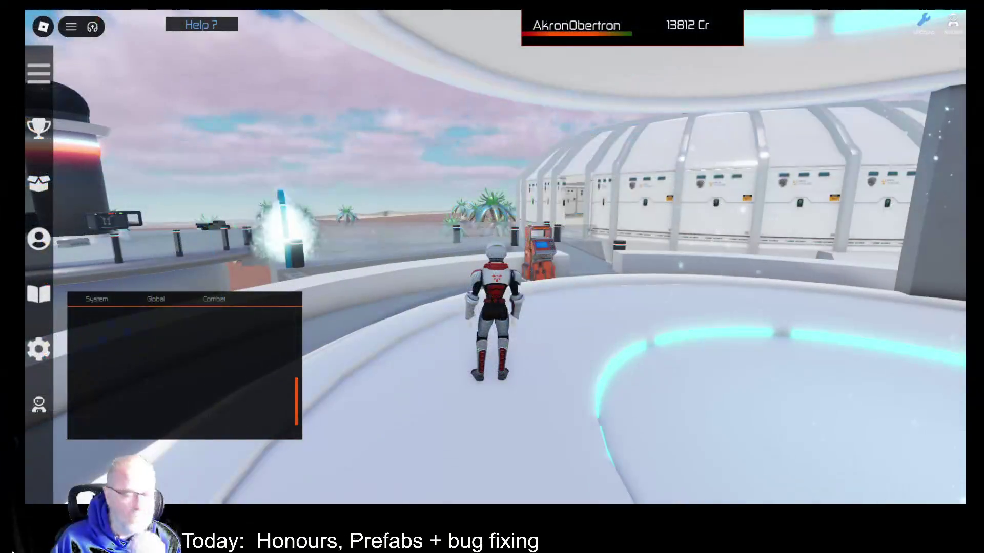
- Teleport to Faros from the outpost's teleport pad
key(w)
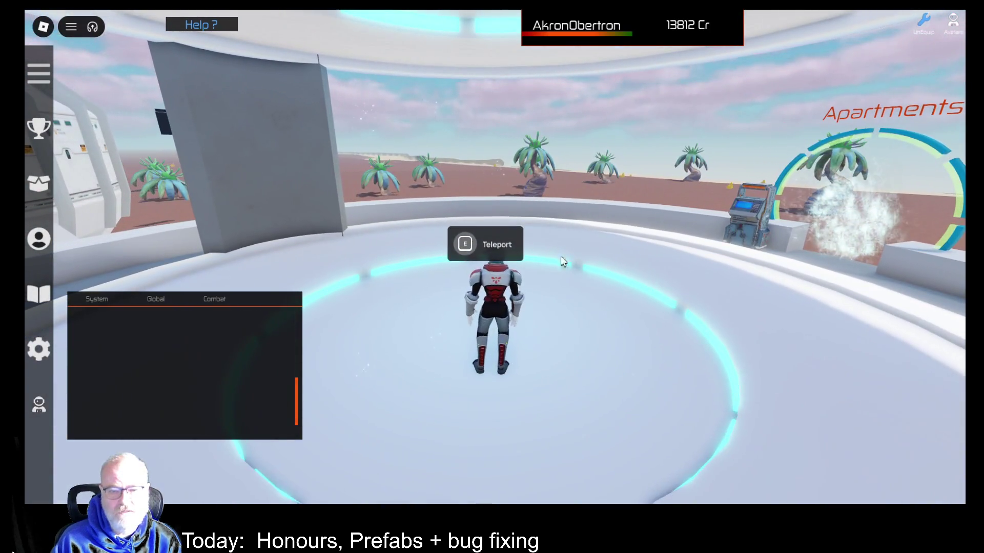
key(e)
click(324, 155)
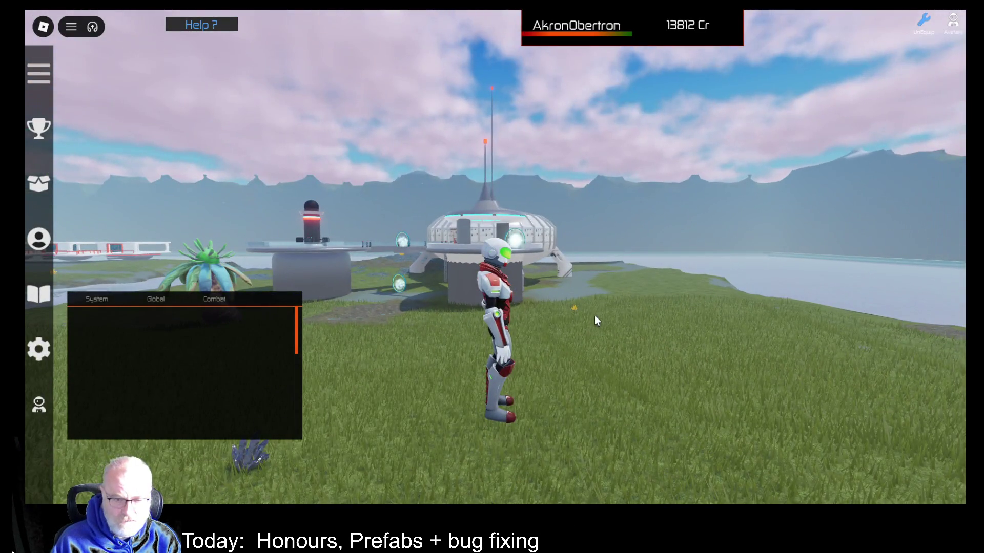
scroll(595, 317, down, 5)
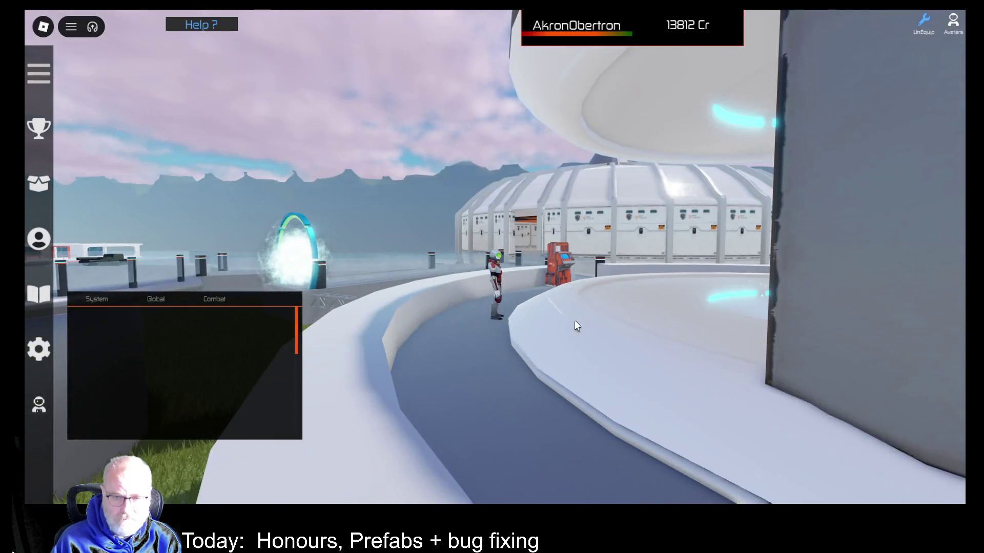
scroll(573, 315, up, 4)
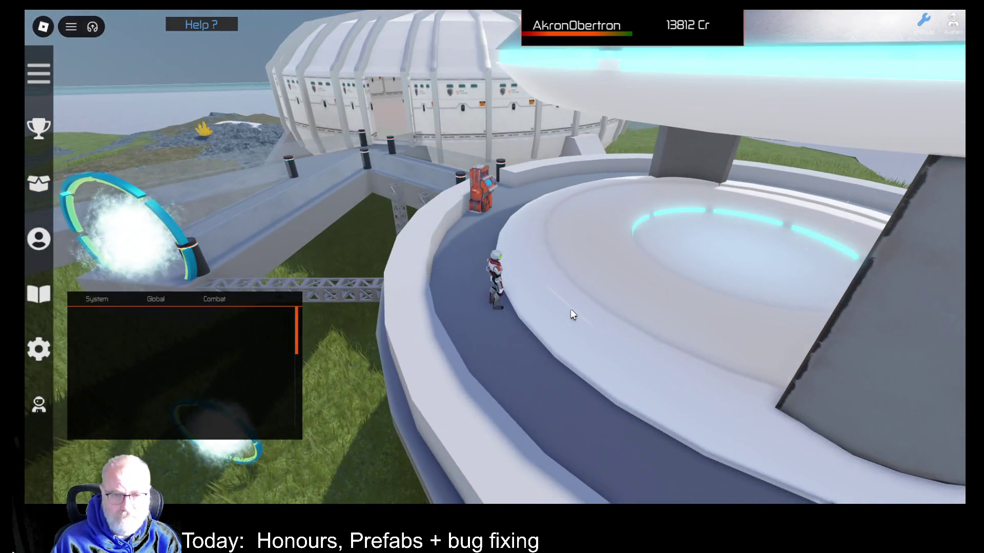
- Check the central pad's teleport destinations and the Struna Inc shop, closing both
key(w)
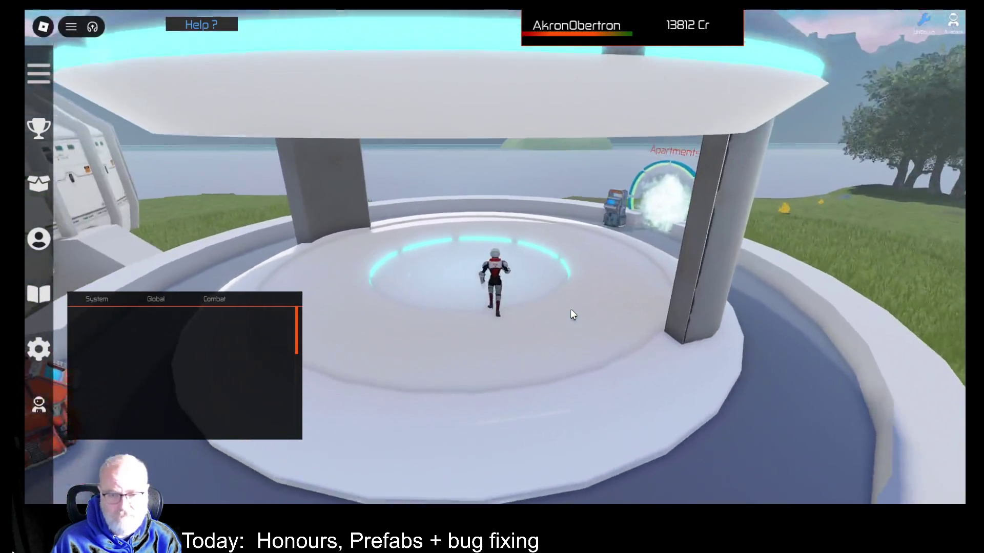
key(e)
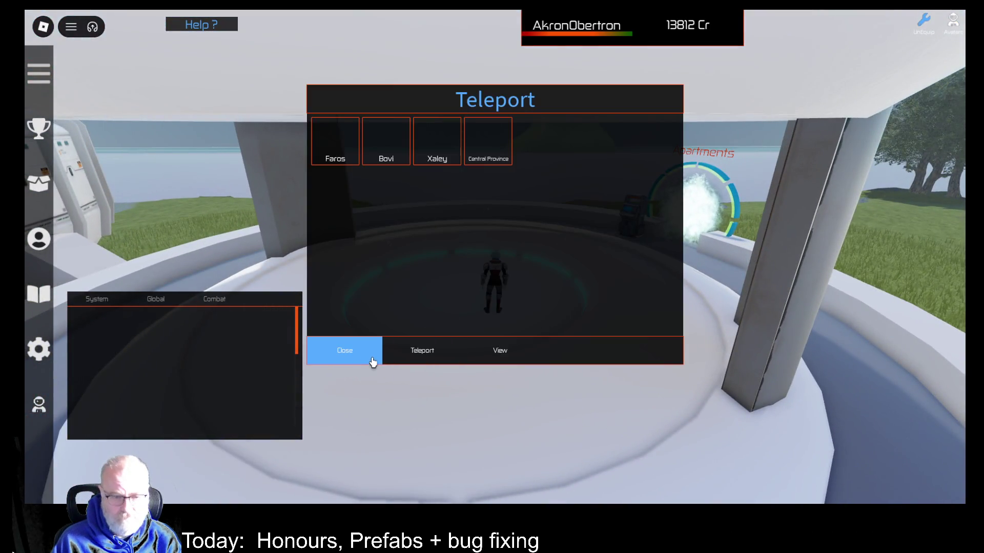
click(368, 358)
key(w)
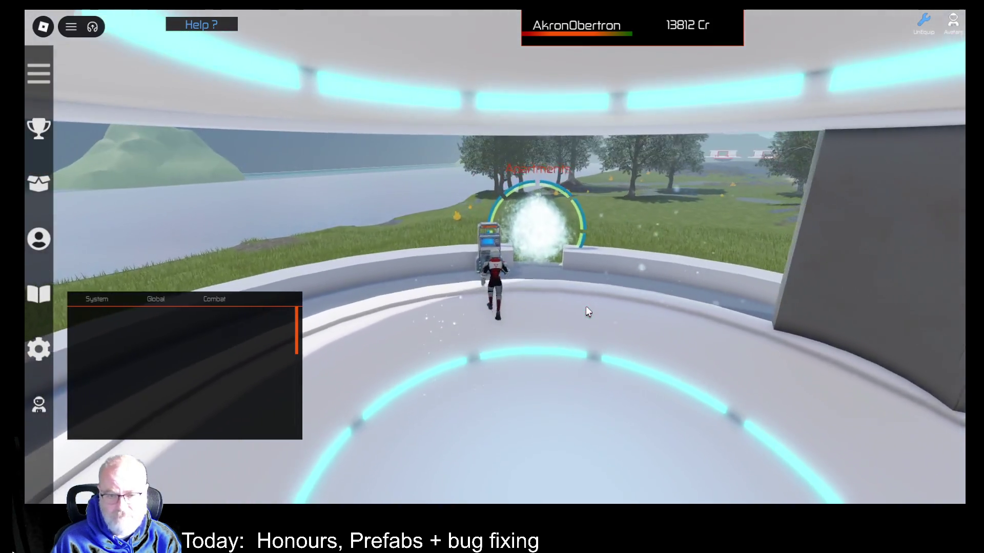
key(e)
click(344, 361)
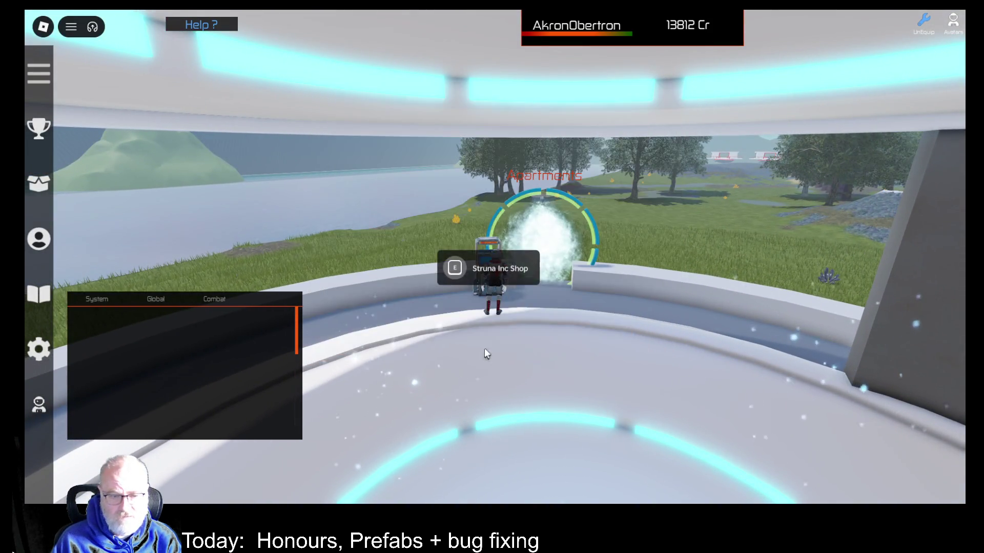
- Run through the arena portal, past the Struna Inc Buyer, into the portal to the grassy field
key(w)
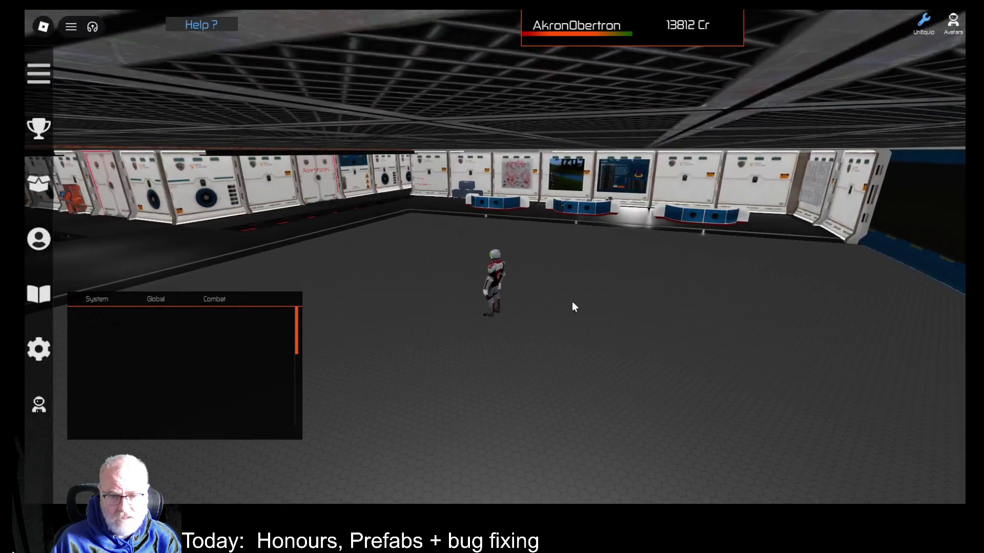
key(w)
key(w)
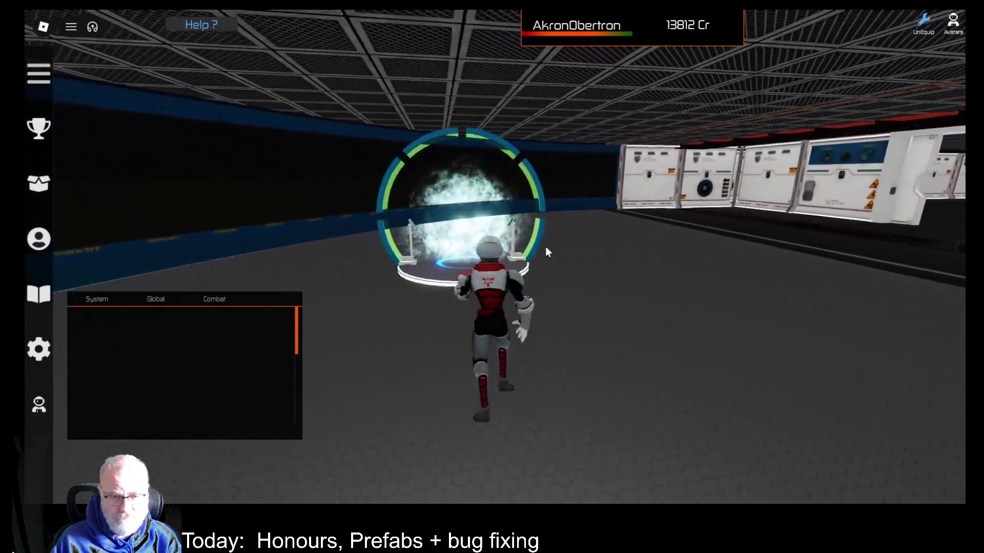
key(w)
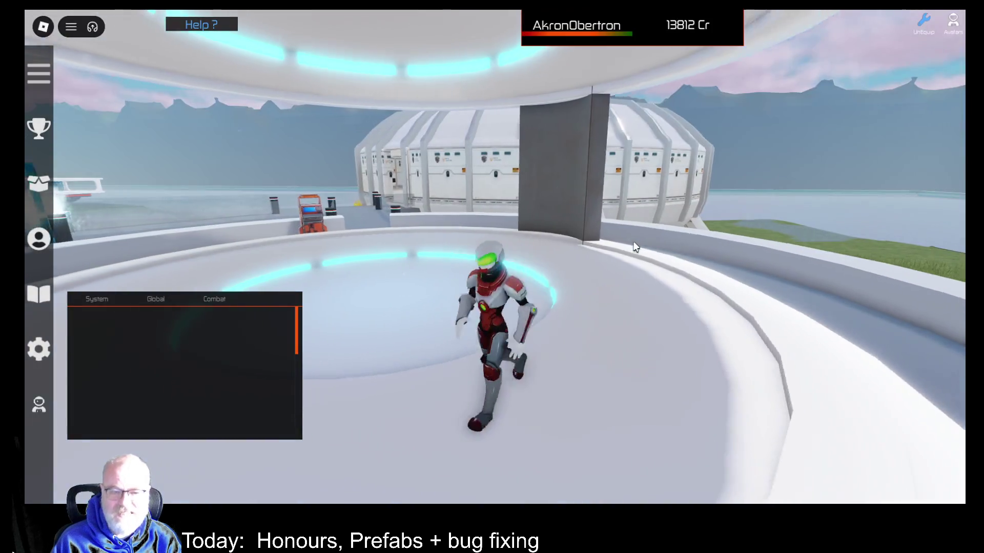
key(w)
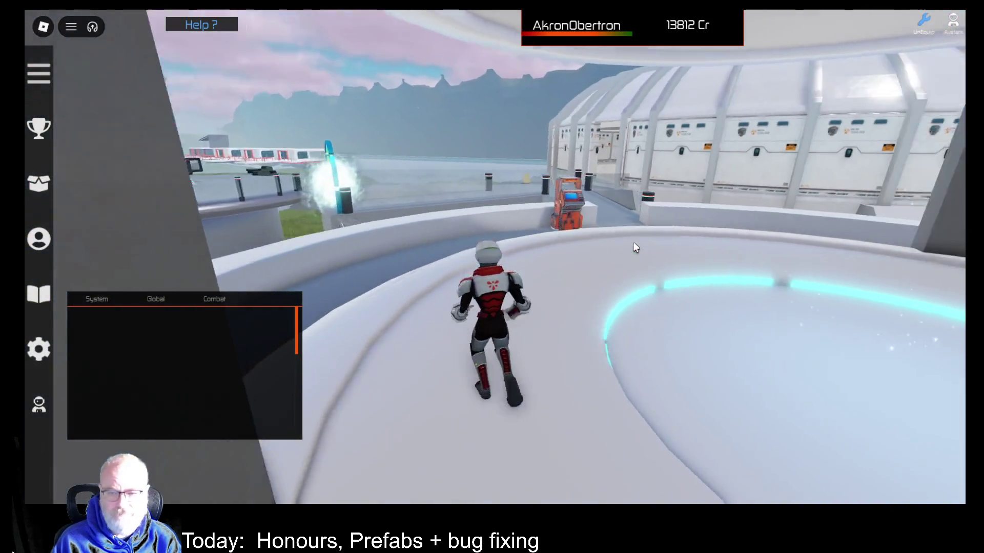
key(w)
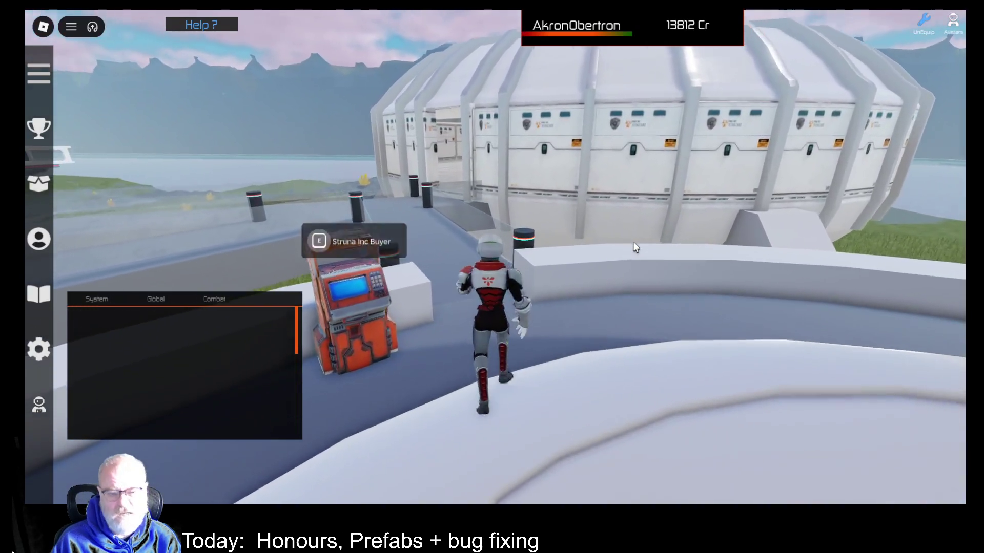
key(w)
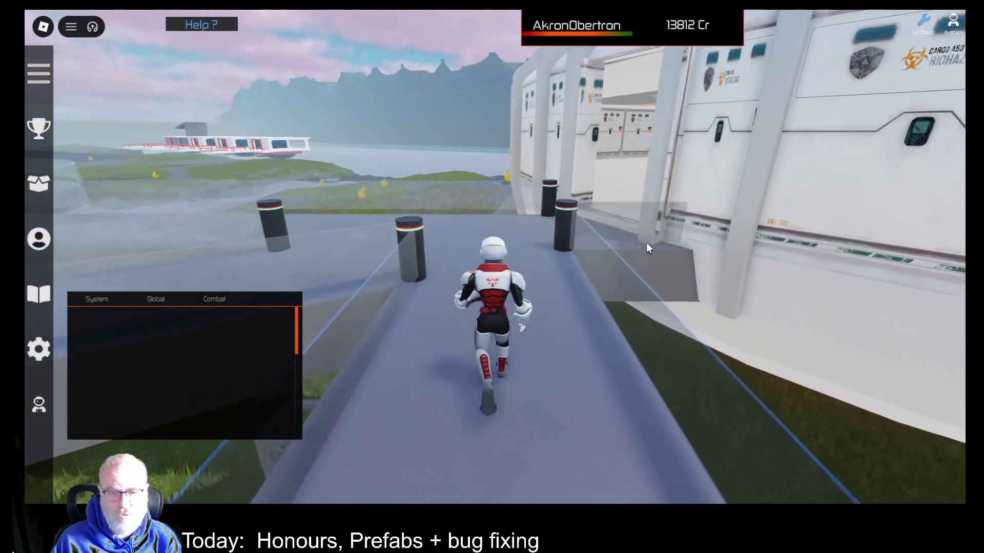
key(w)
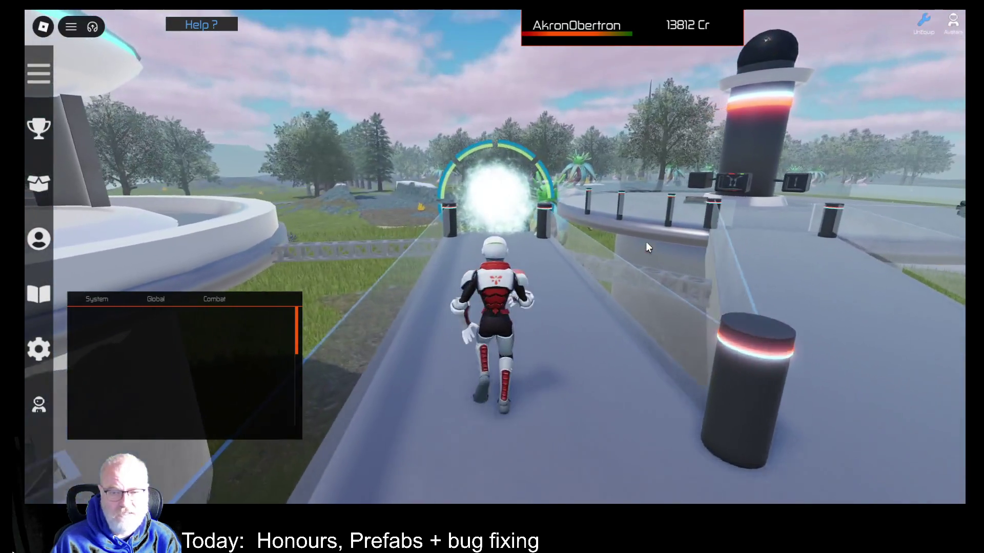
key(w)
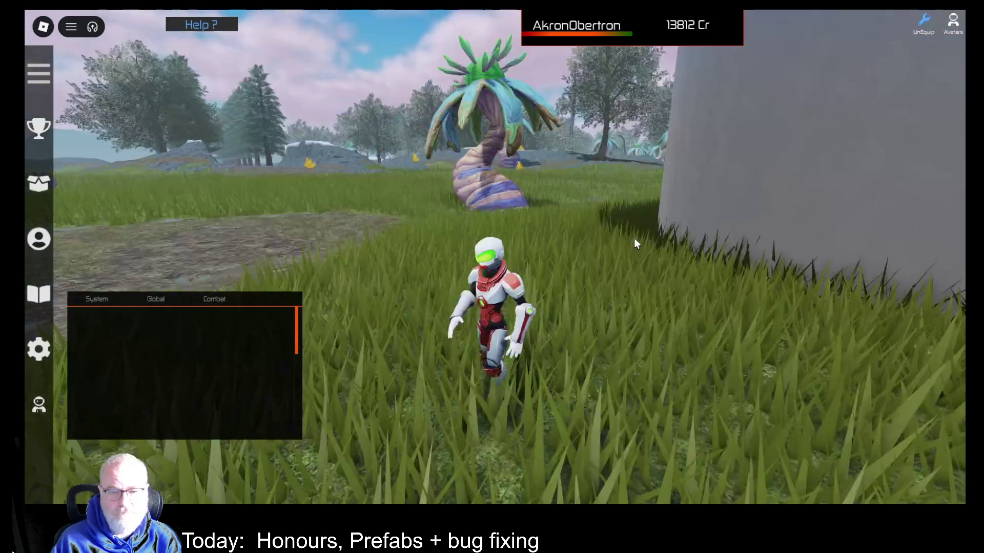
key(w)
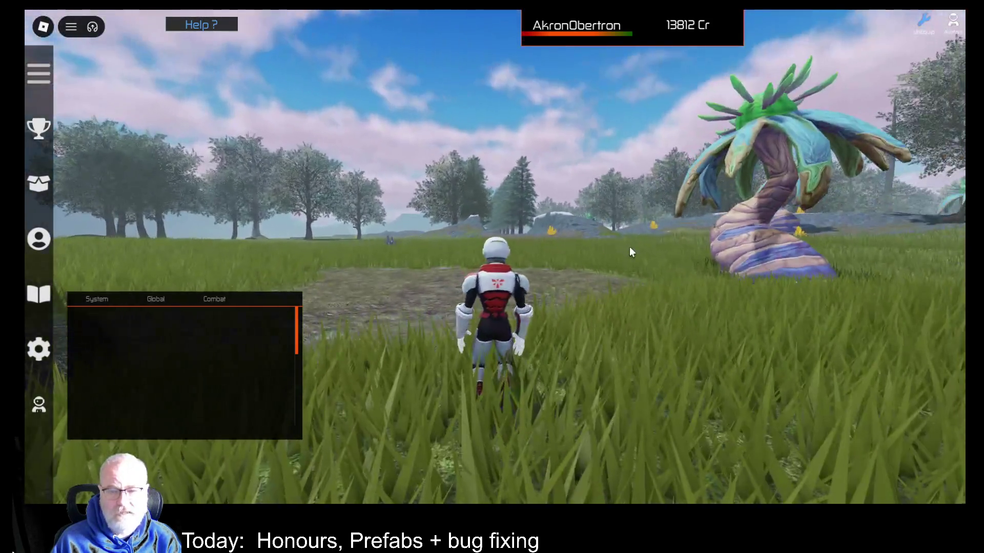
- Return through the portal to the domed hall and check the NPC's shop
key(d)
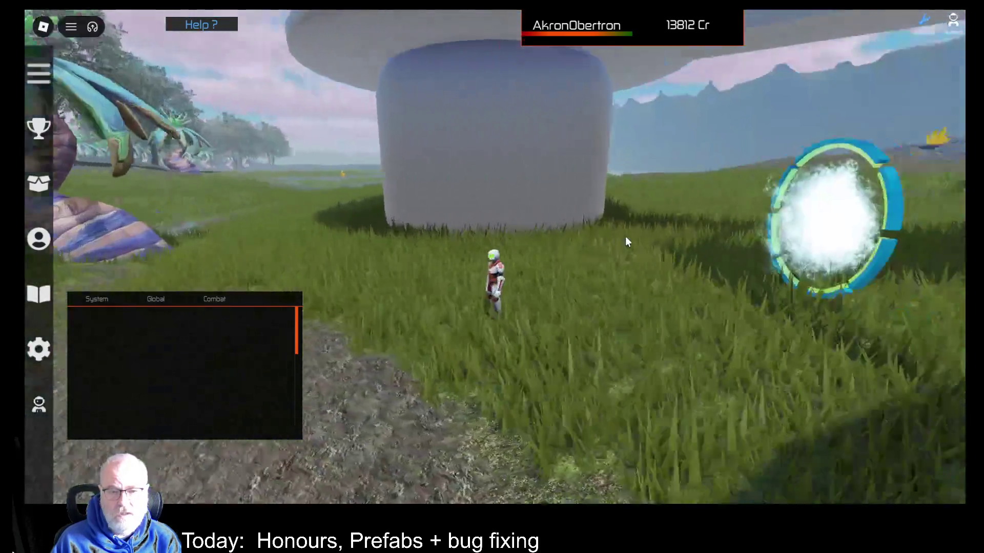
key(w)
key(w)
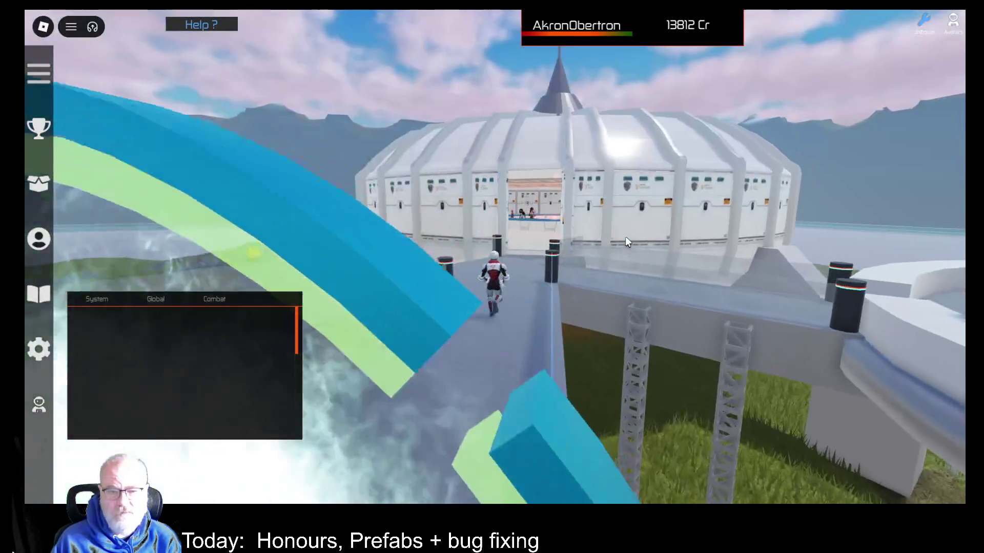
key(w)
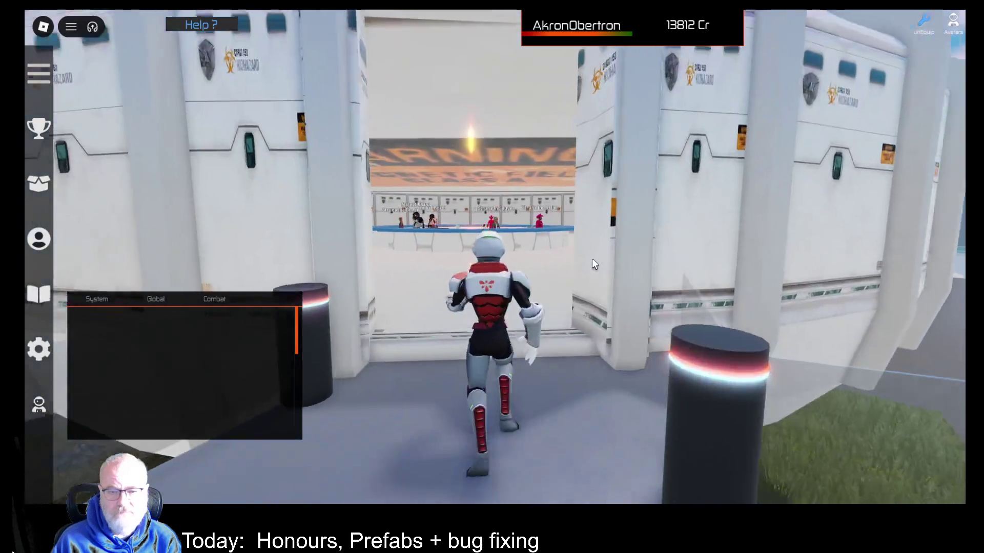
key(w)
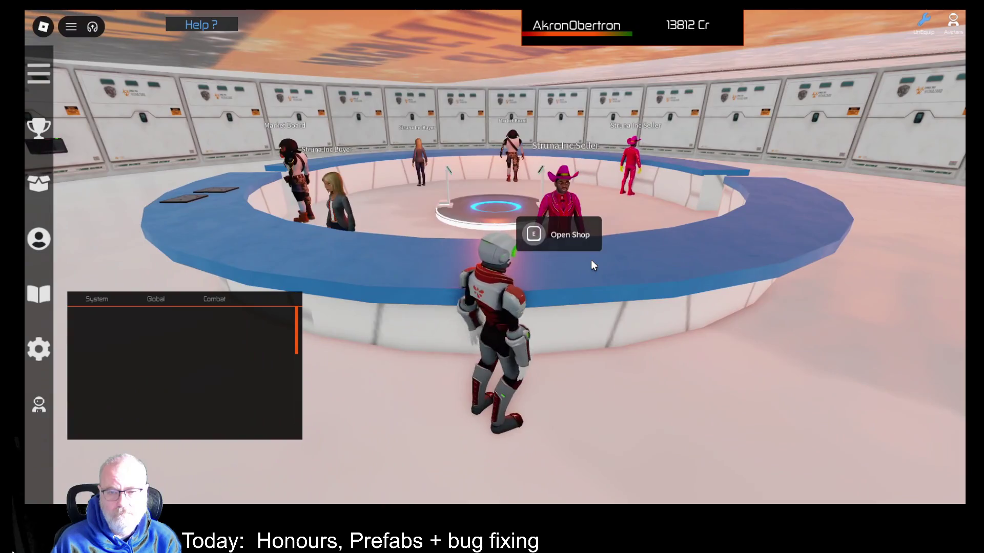
key(e)
click(339, 349)
- Run past the Mining Hall of Fame board, out along the walkway and back through the portal to the field
key(s)
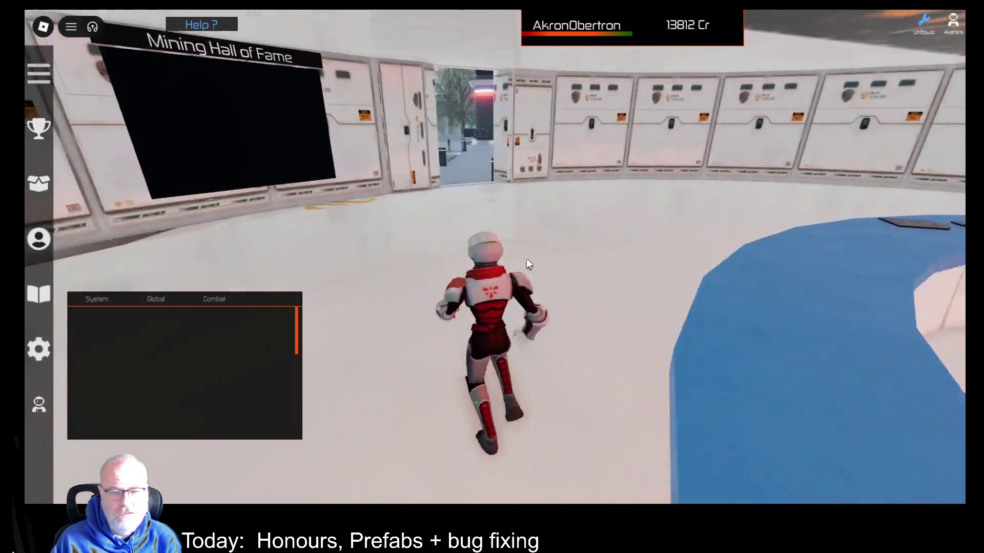
key(w)
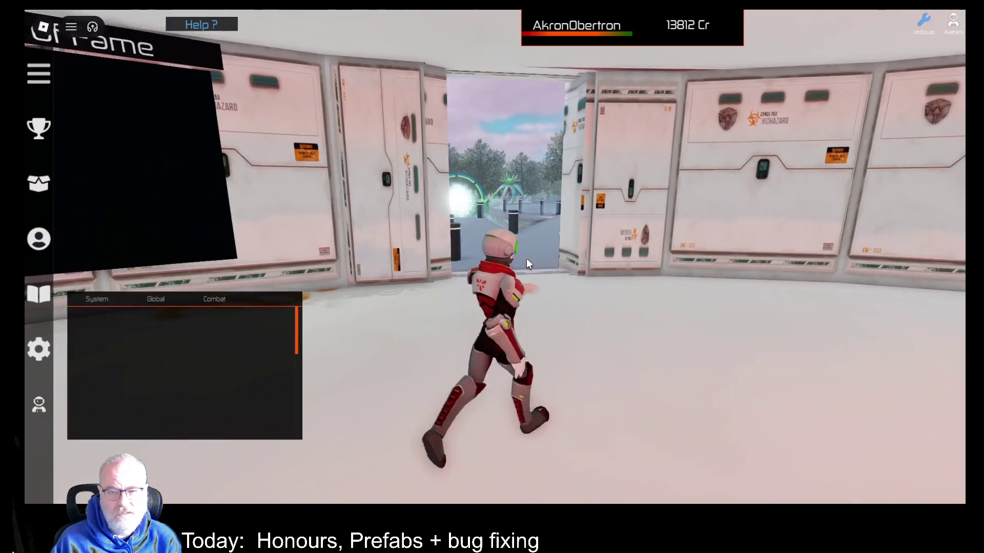
key(w)
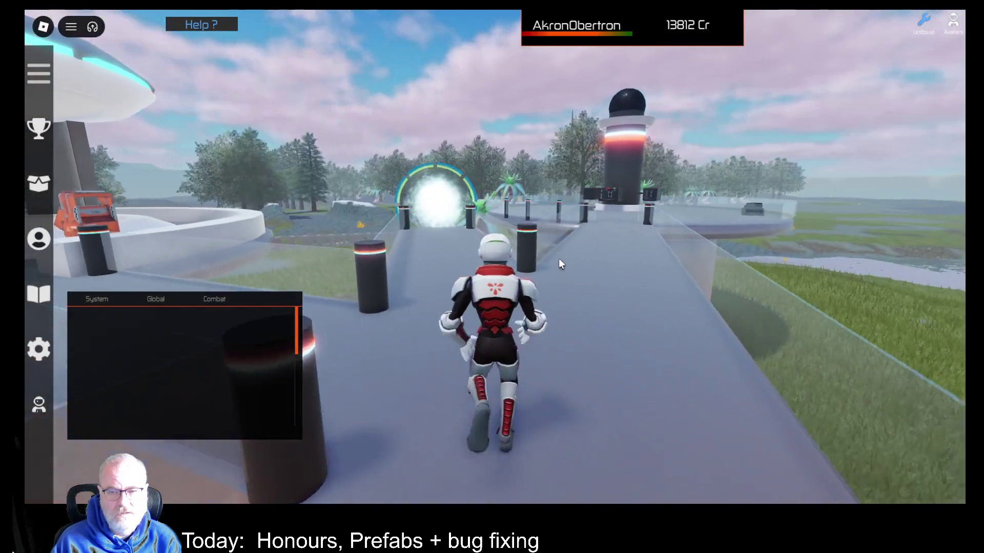
key(w)
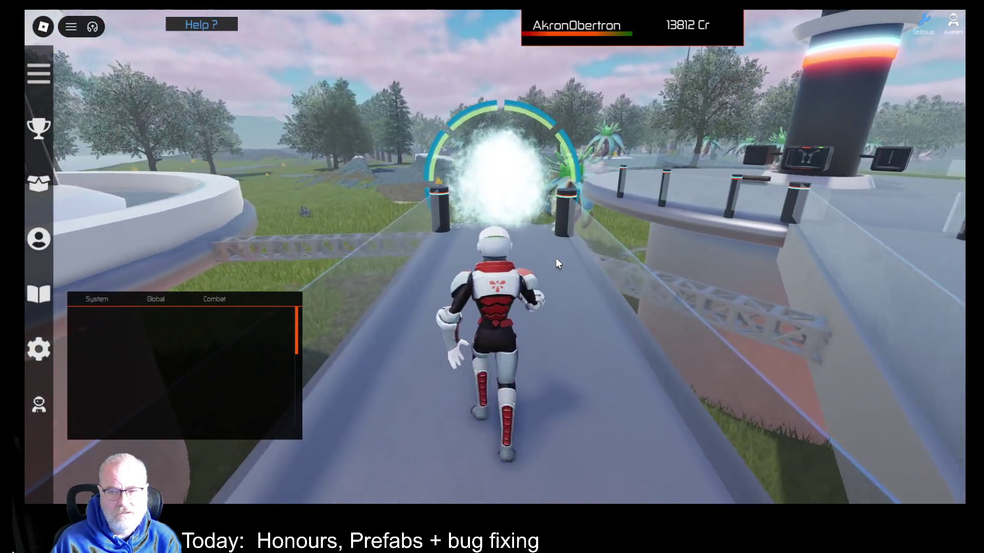
key(a)
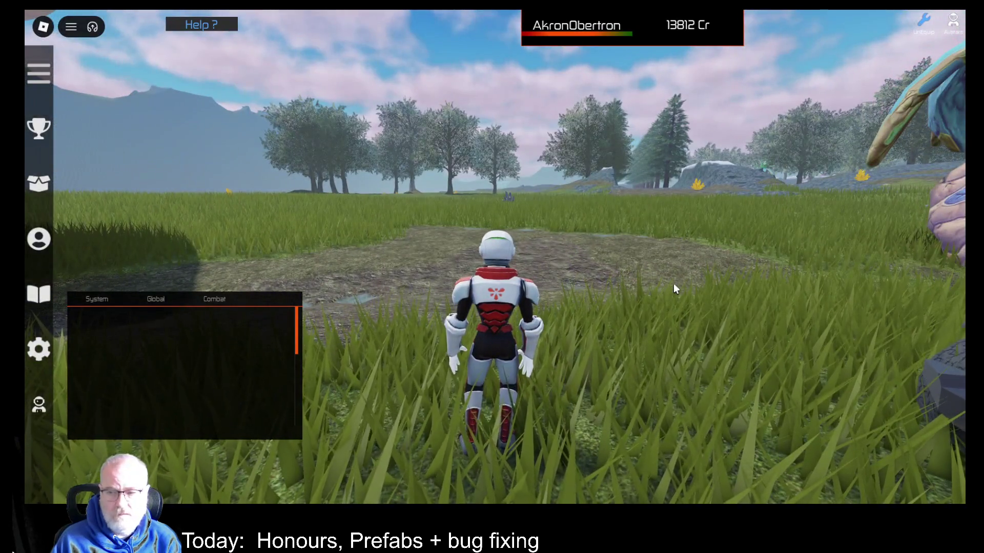
- Get into the black jeep and drive it across the field onto the tree-lined dirt avenue
key(d)
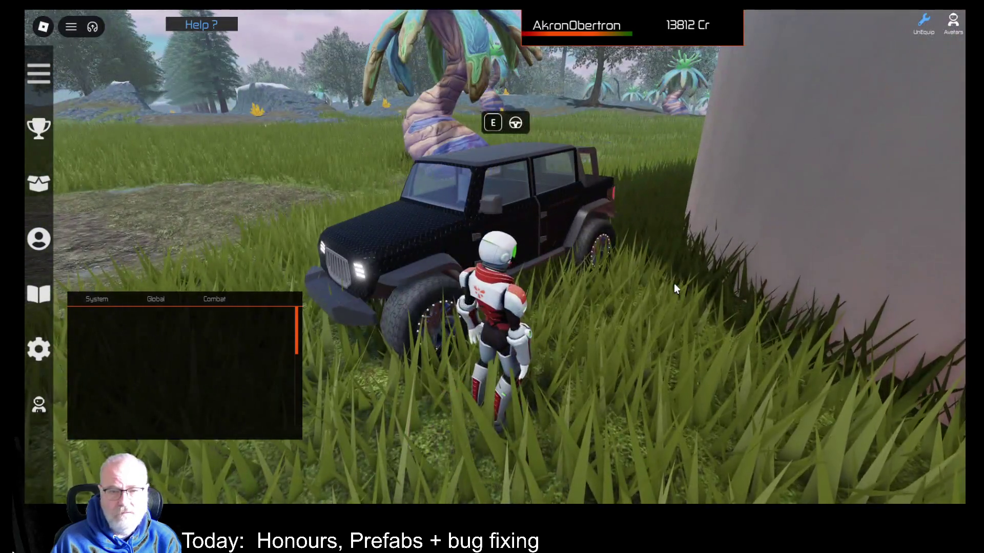
key(e)
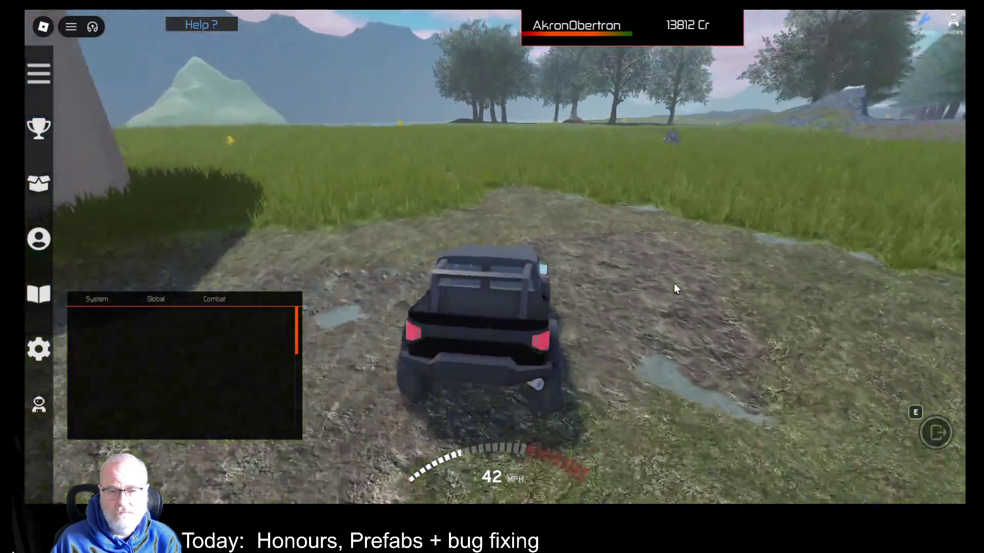
key(a)
key(a)
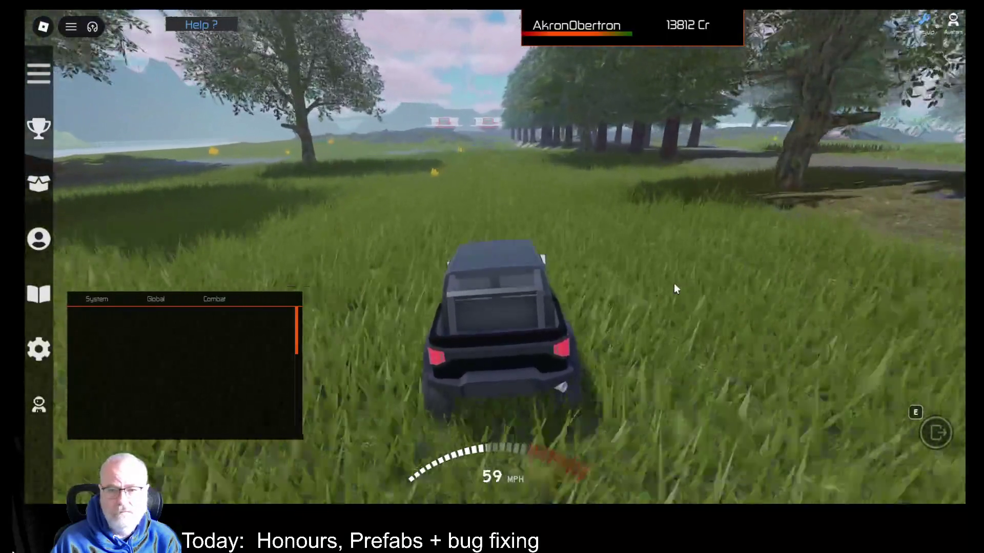
key(d)
key(a)
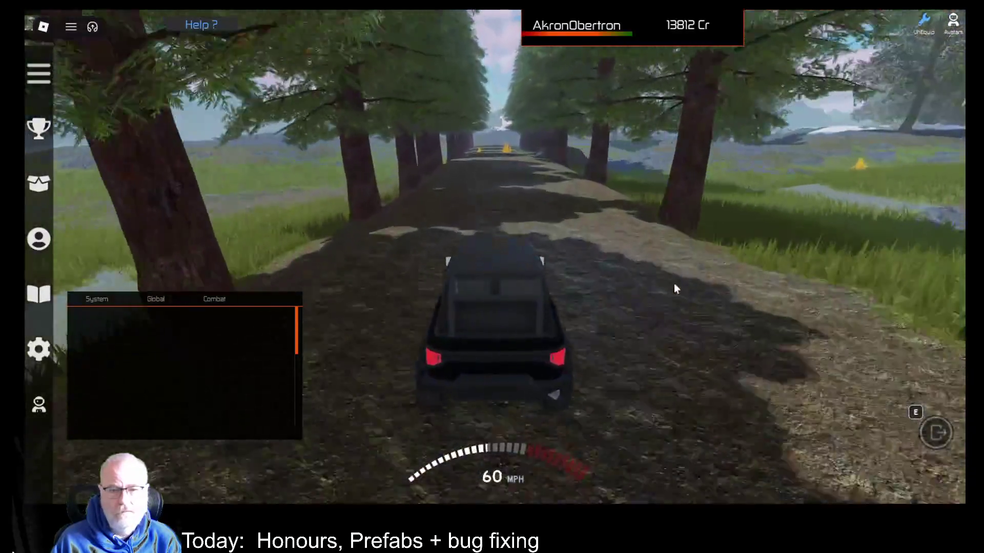
- Leave the jeep, equip the OOF001 tool from the Tools inventory, and scan the ground
key(e)
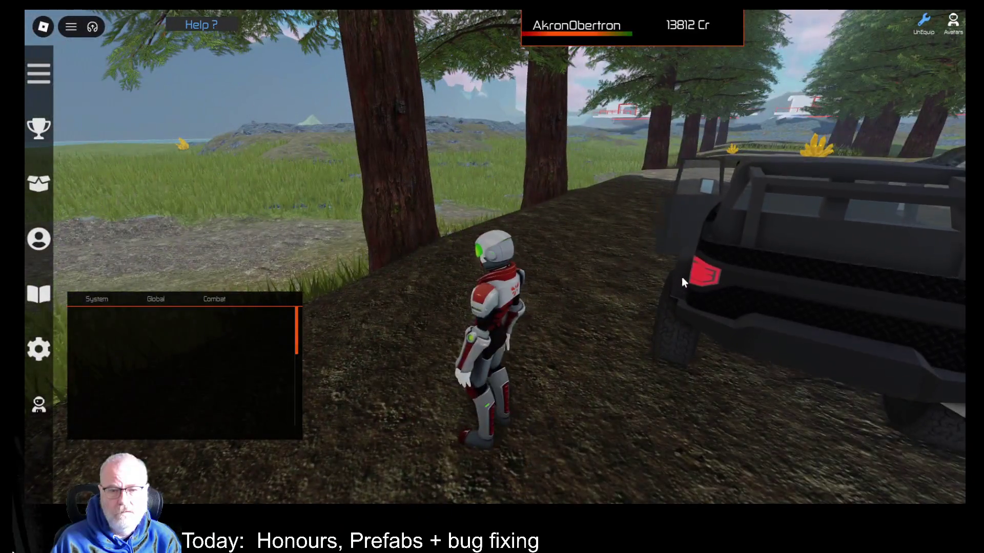
key(s)
key(t)
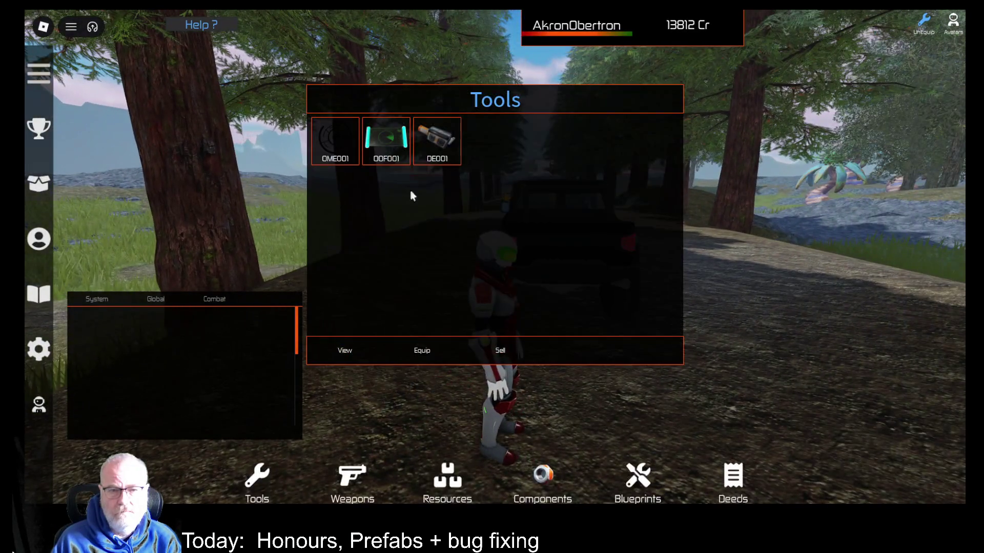
click(393, 220)
click(428, 341)
click(610, 344)
scroll(661, 307, down, 5)
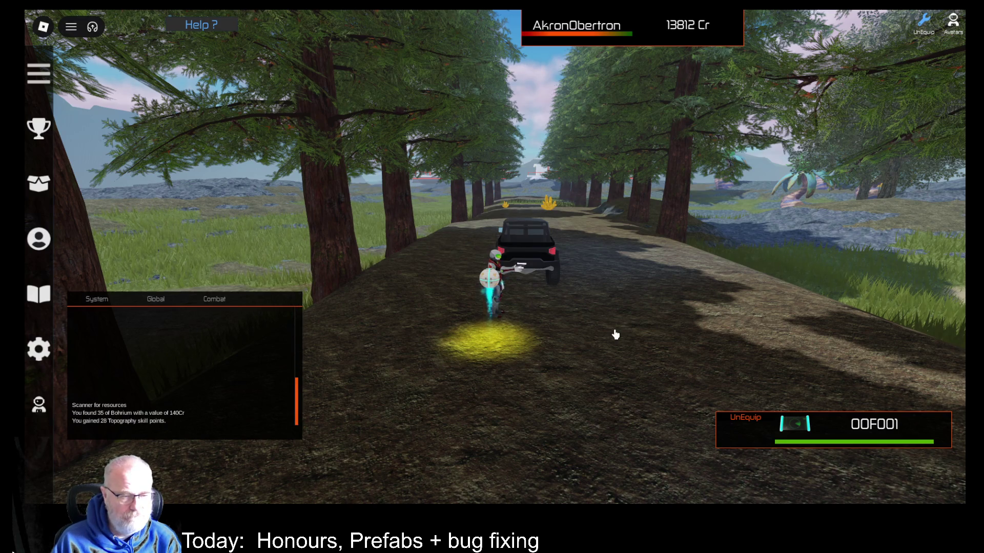
- Equip the OME001 tool and extract Bohrium from the deposit three times
key(i)
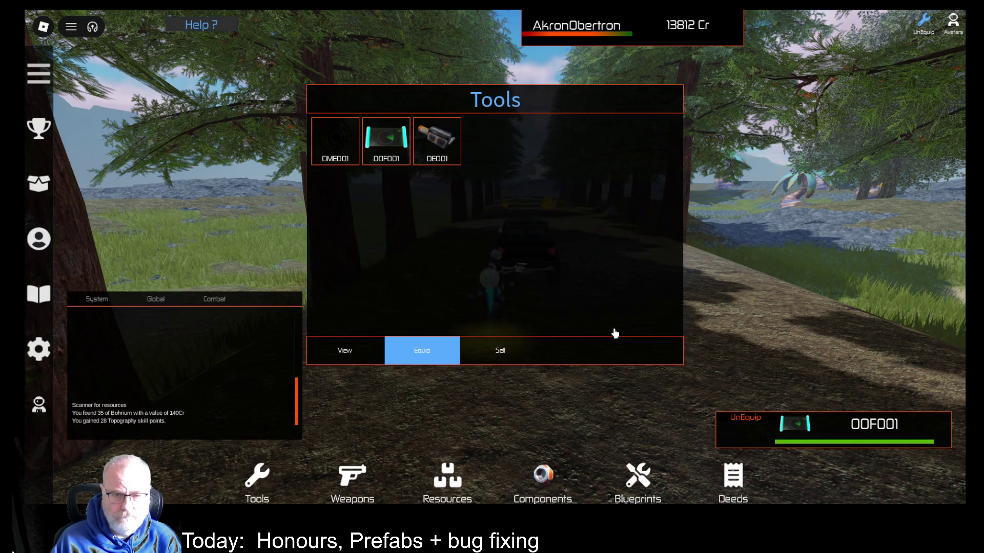
click(335, 141)
click(425, 350)
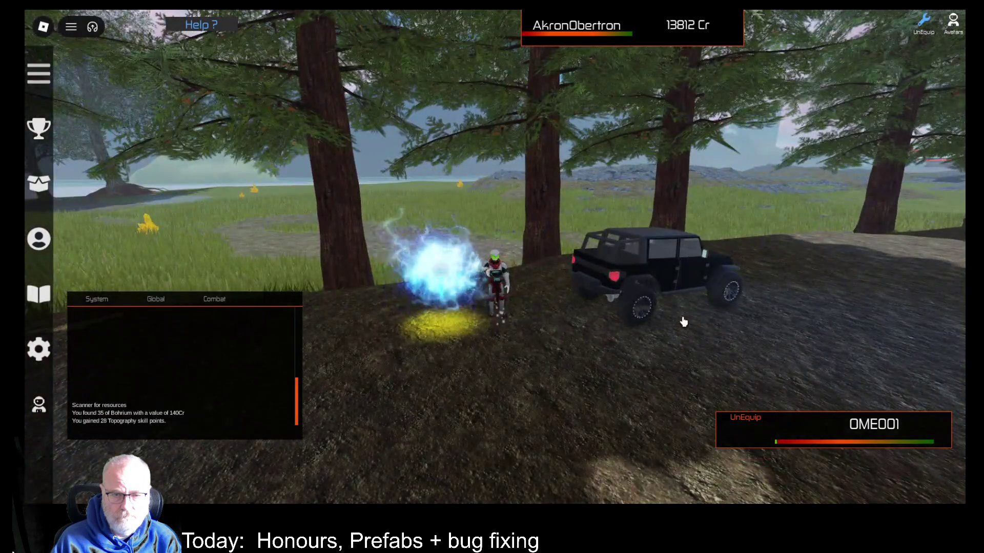
click(684, 322)
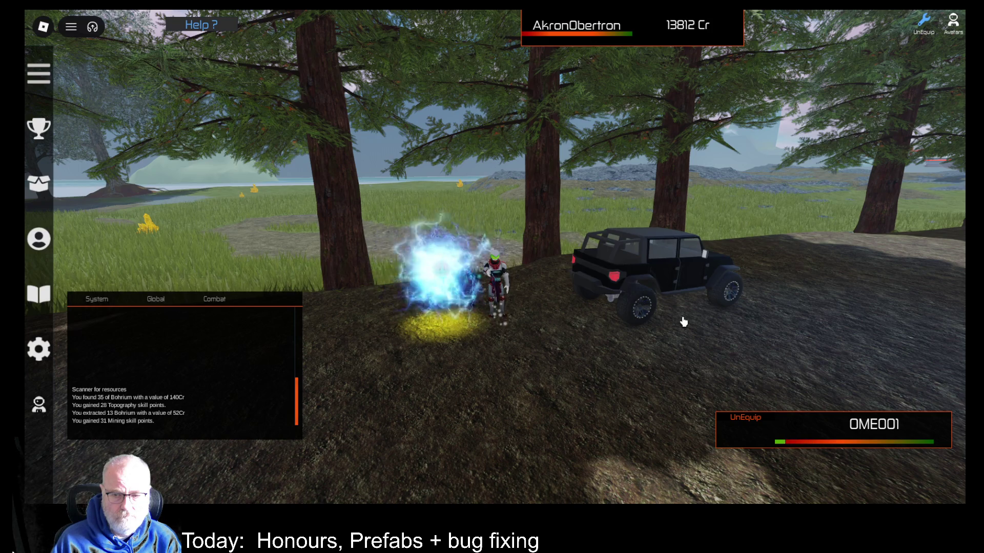
click(684, 321)
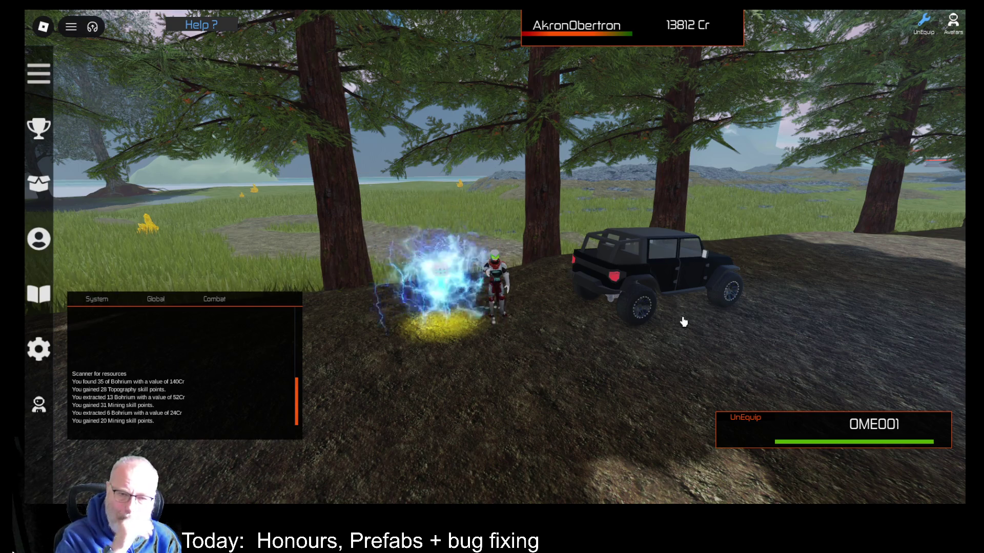
click(683, 322)
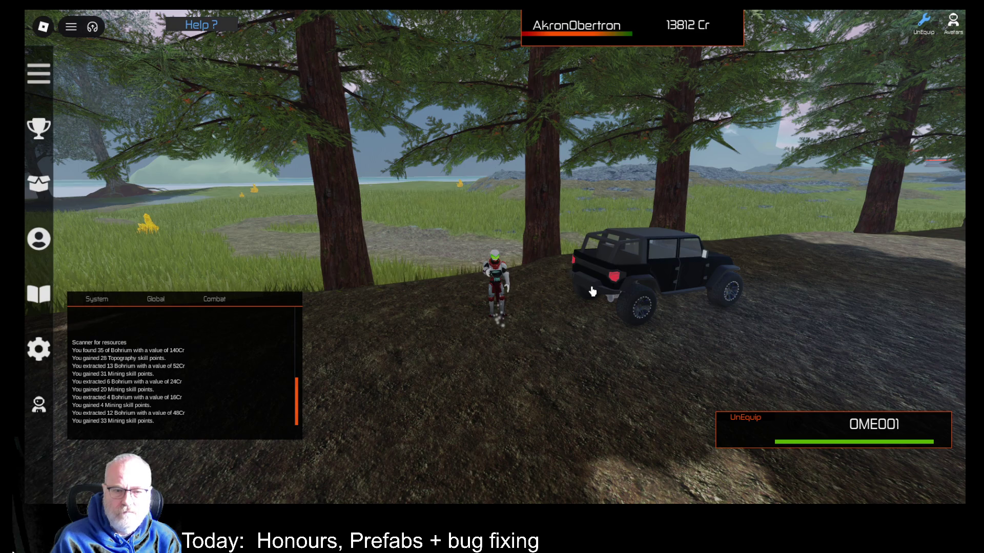
- Teleport back to the white station, walk to the centre pad, and choose Central Province
key(w)
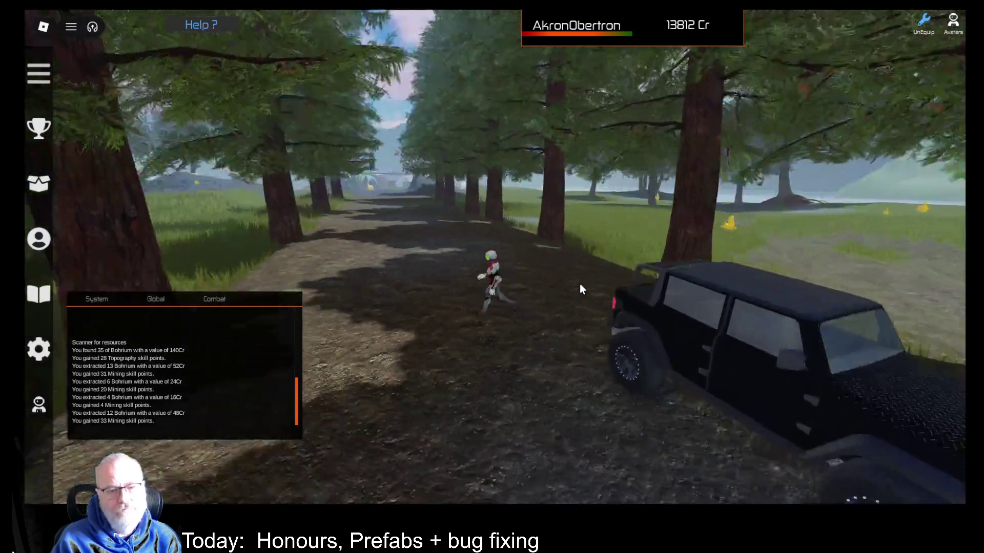
key(Right)
key(Right)
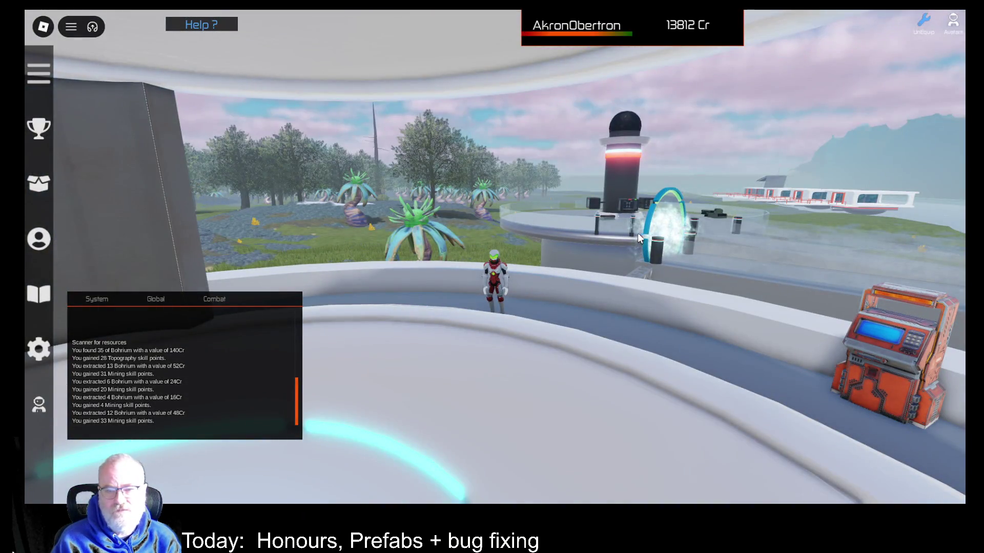
key(Right)
key(Left)
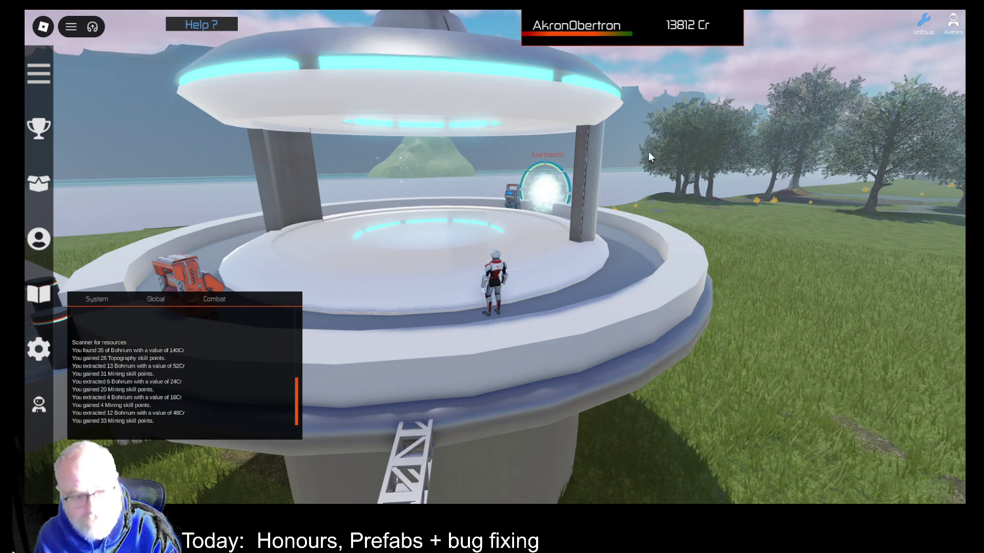
key(w)
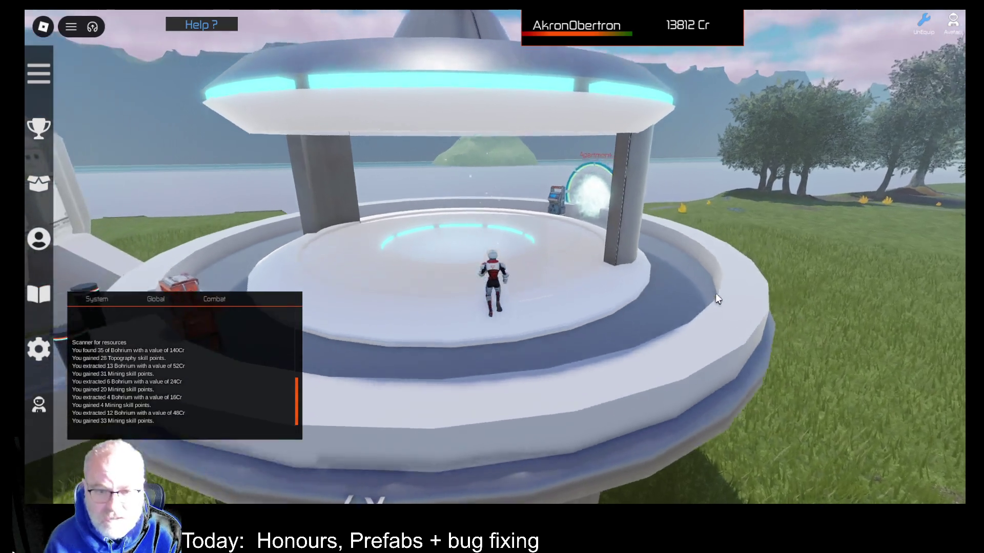
key(w)
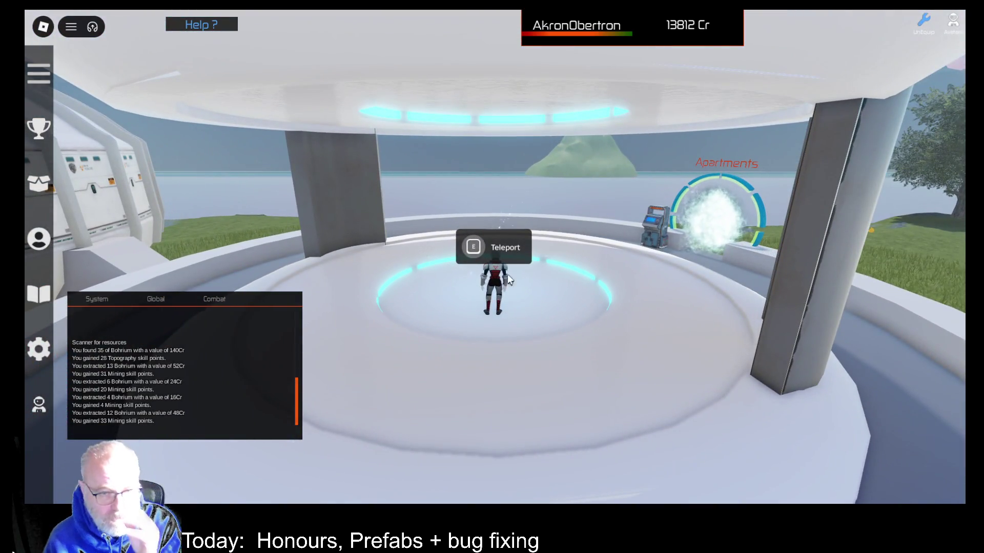
key(e)
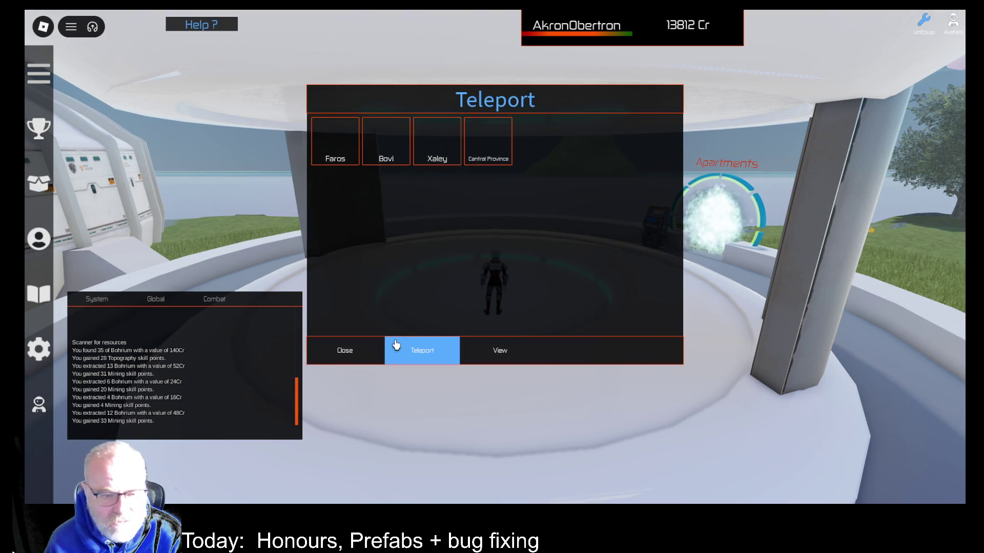
click(499, 146)
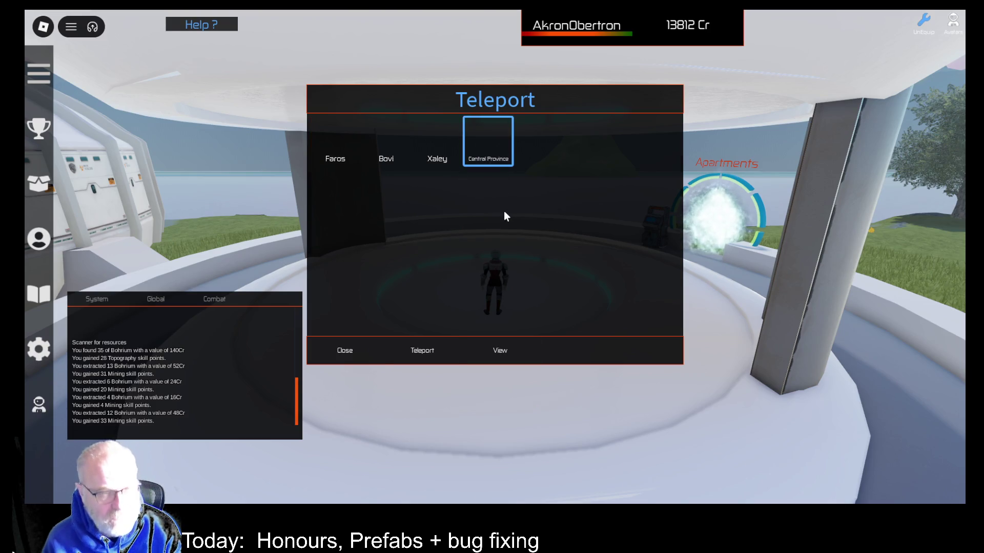
- Toggle the camera lock and the pause menu, then free the cursor again
key(shift)
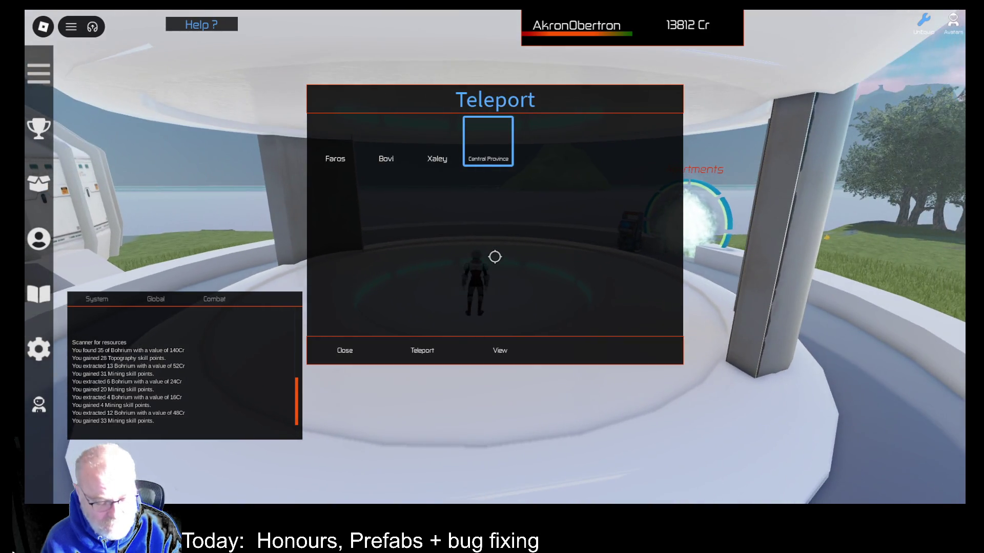
key(Escape)
key(Escape)
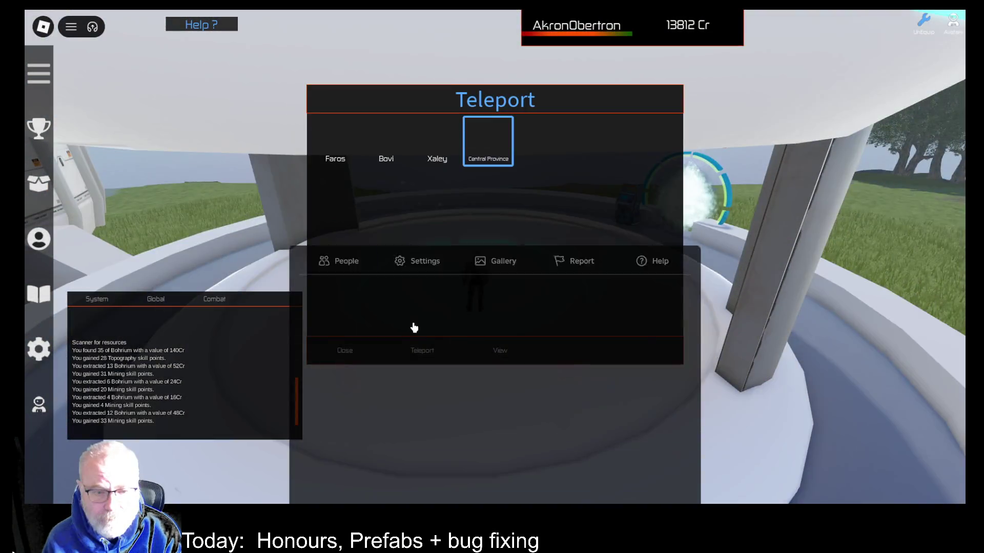
key(Escape)
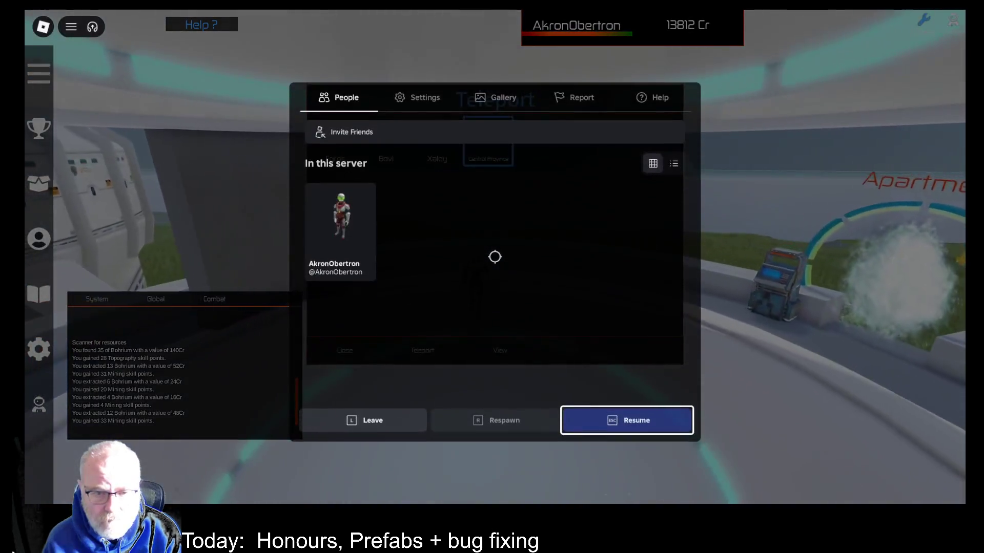
key(Escape)
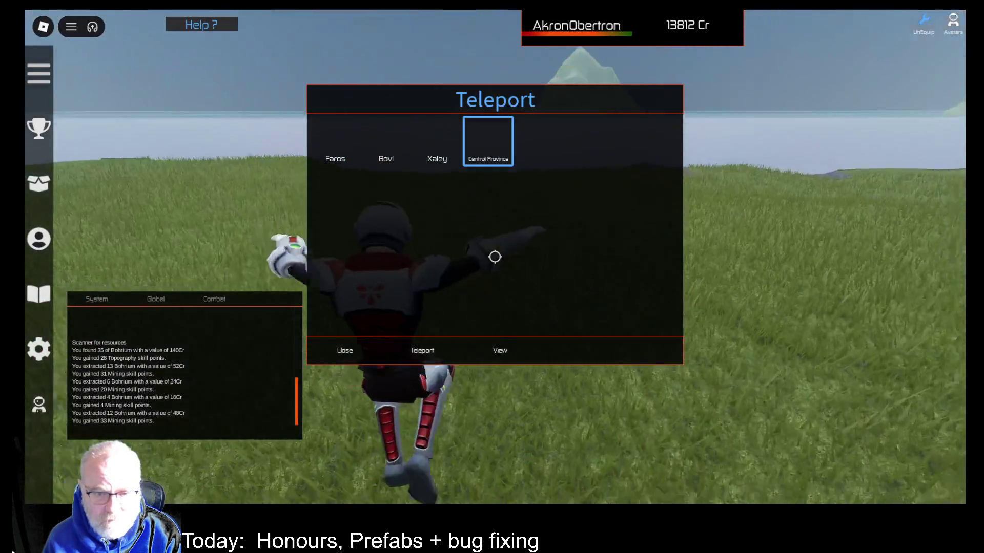
scroll(494, 257, down, 5)
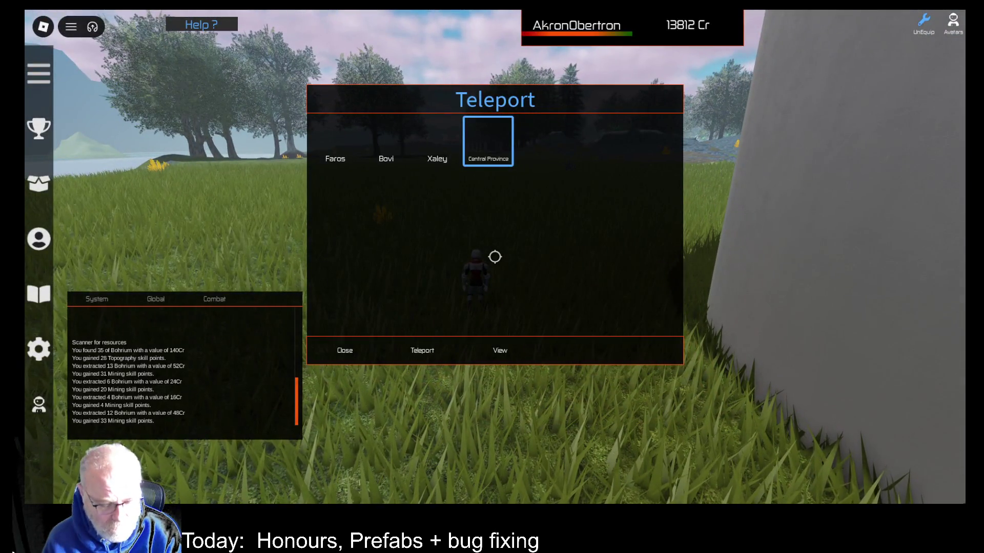
key(shift)
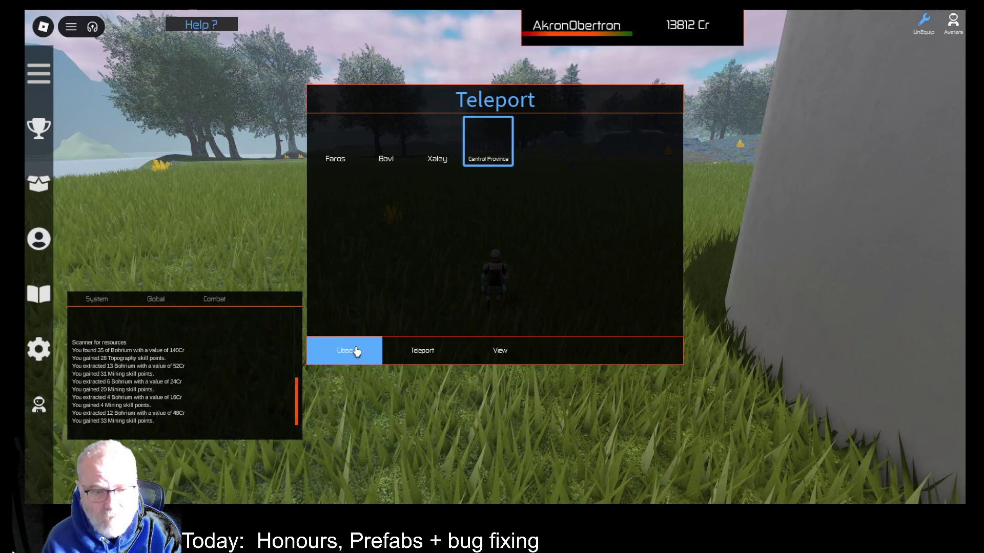
- Close the teleport list, look around the walkway, and run toward the Struna Inc Buyer terminal
click(355, 350)
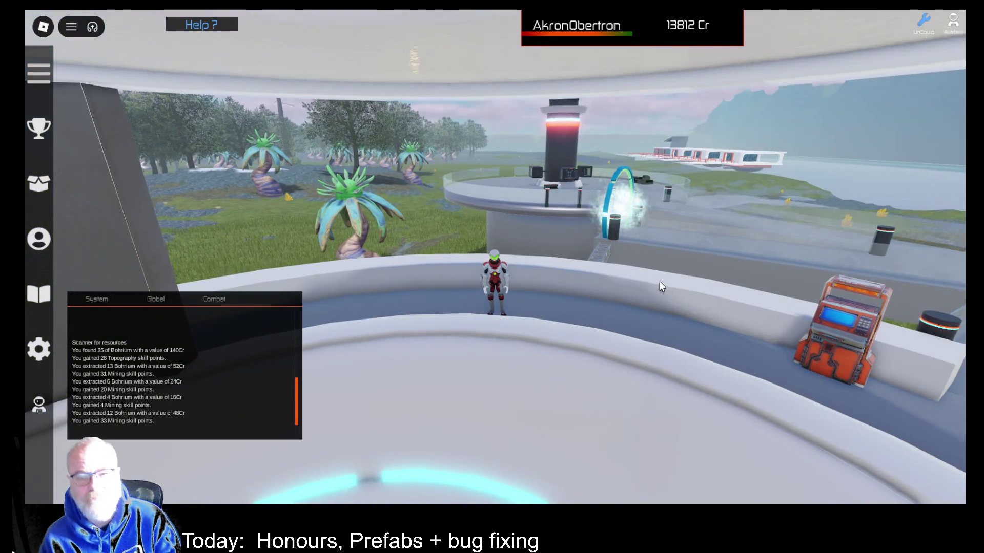
drag(659, 281, 662, 267)
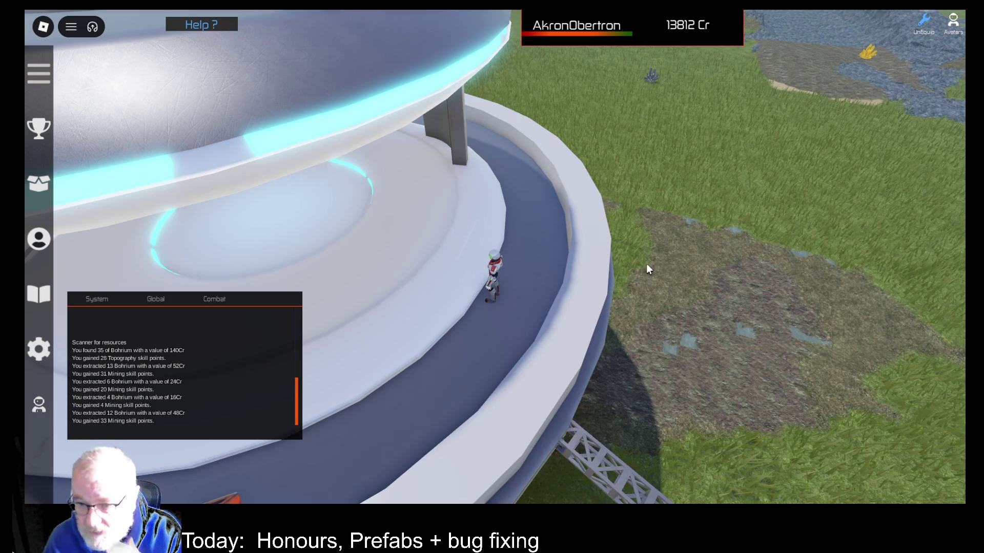
drag(647, 265, 647, 262)
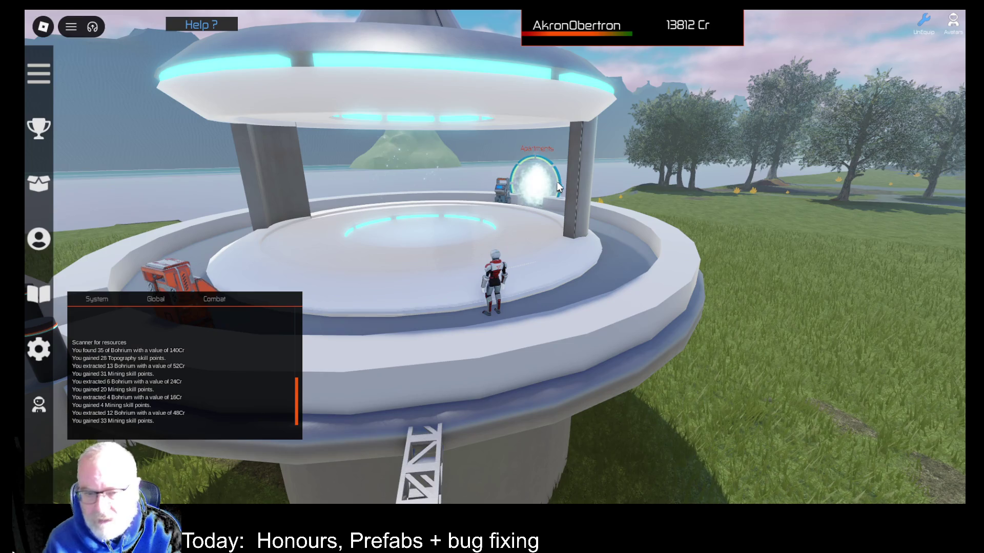
scroll(561, 210, up, 2)
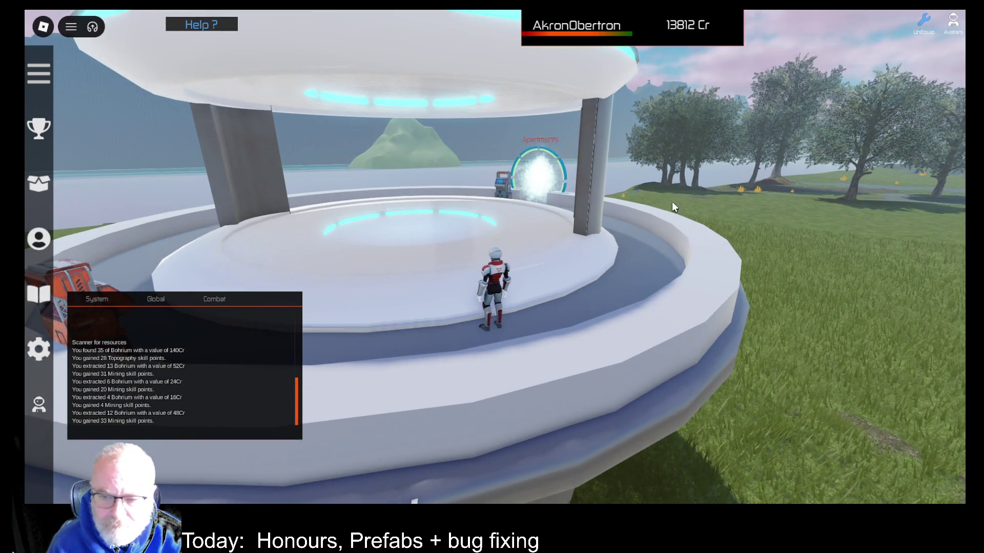
drag(671, 201, 667, 201)
key(w)
key(w)
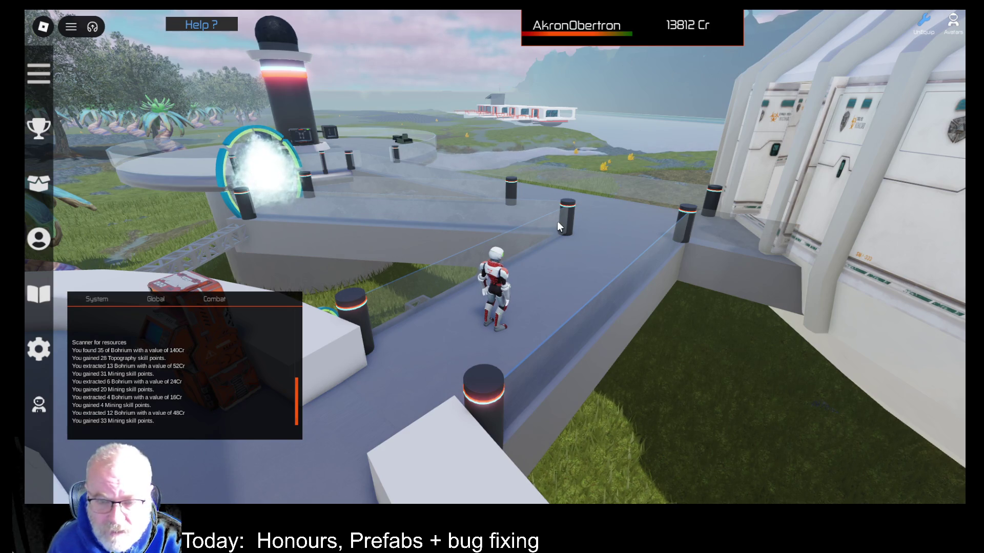
- Walk into the white building to the Mining Hall of Fame board and back toward the exit
key(w)
key(d)
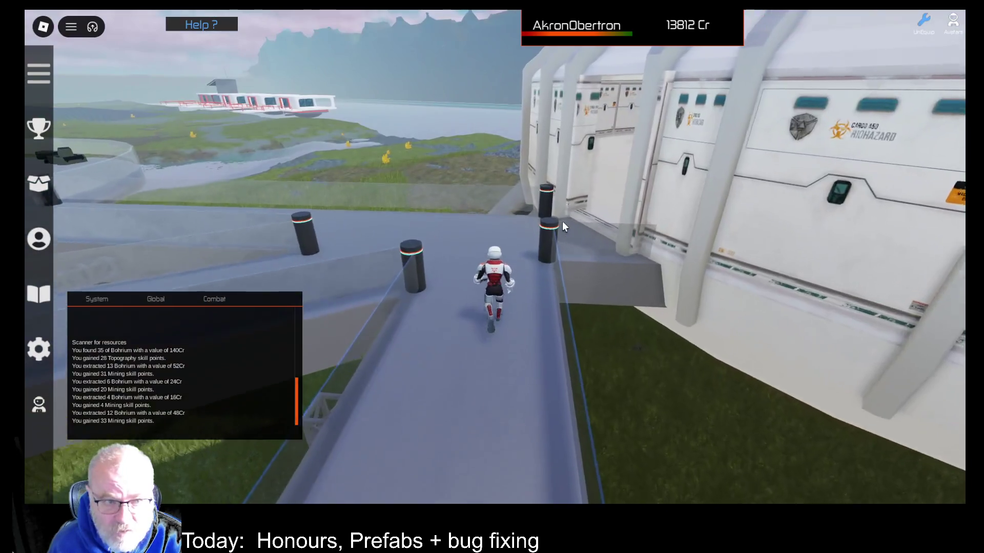
key(w)
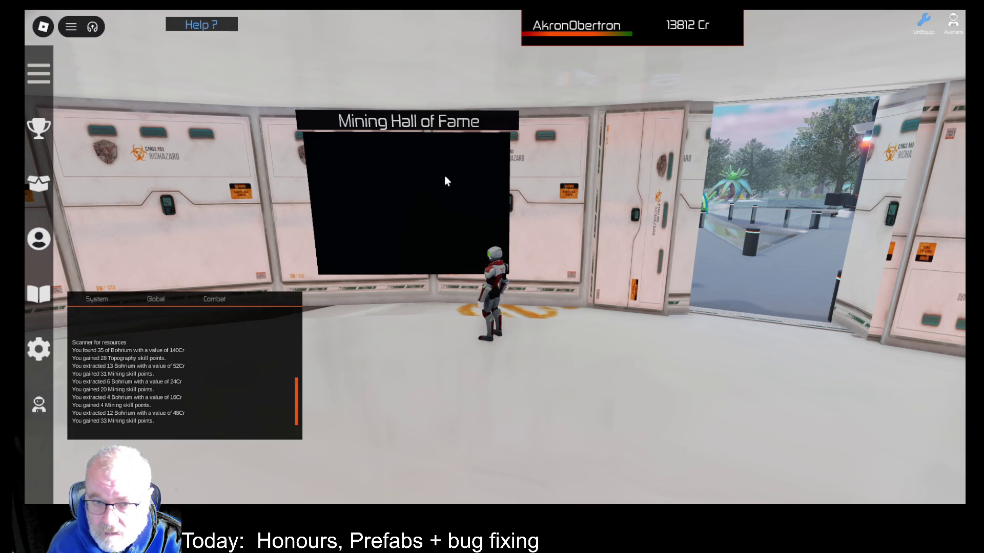
key(d)
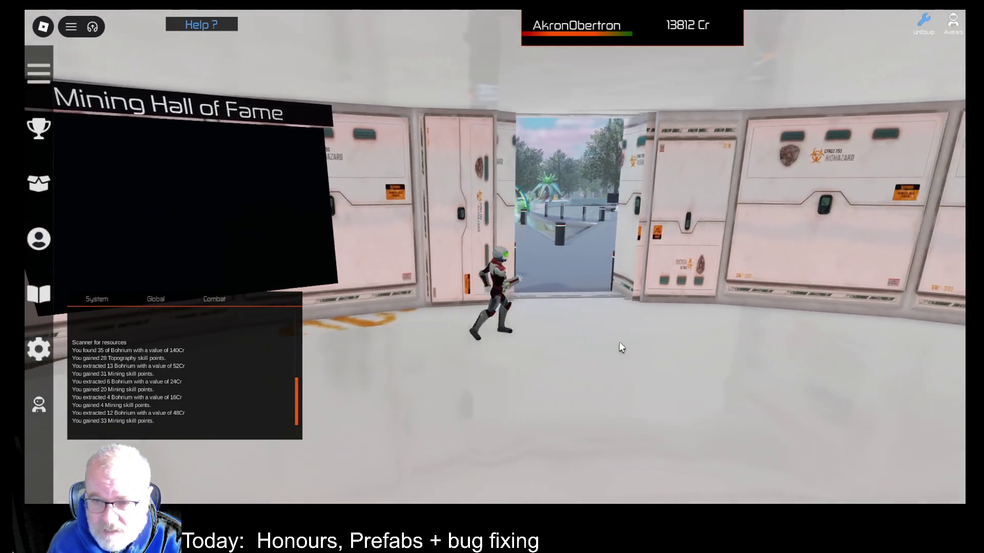
key(w)
key(w)
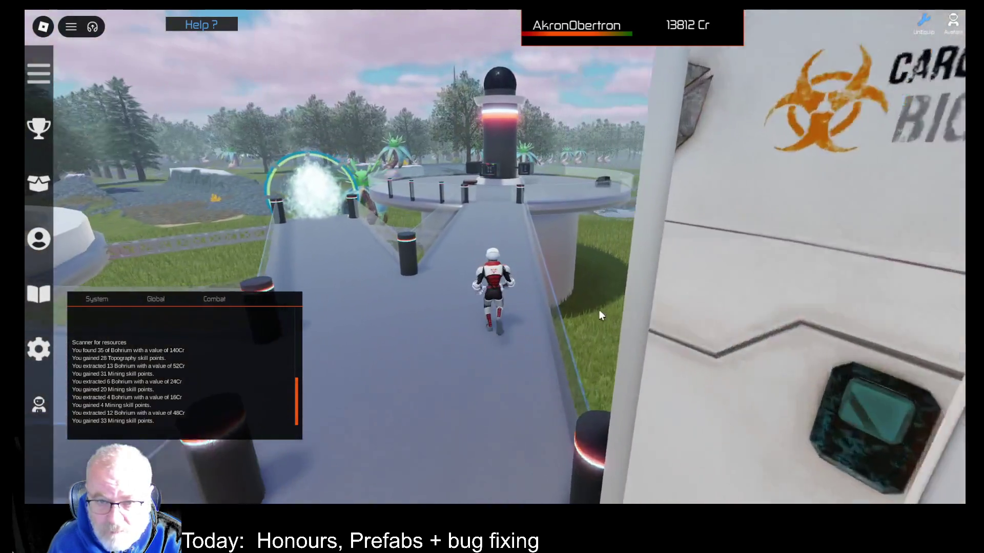
- Walk along the walkway, across the round tower platform, and onto the grass to the pickup
key(a)
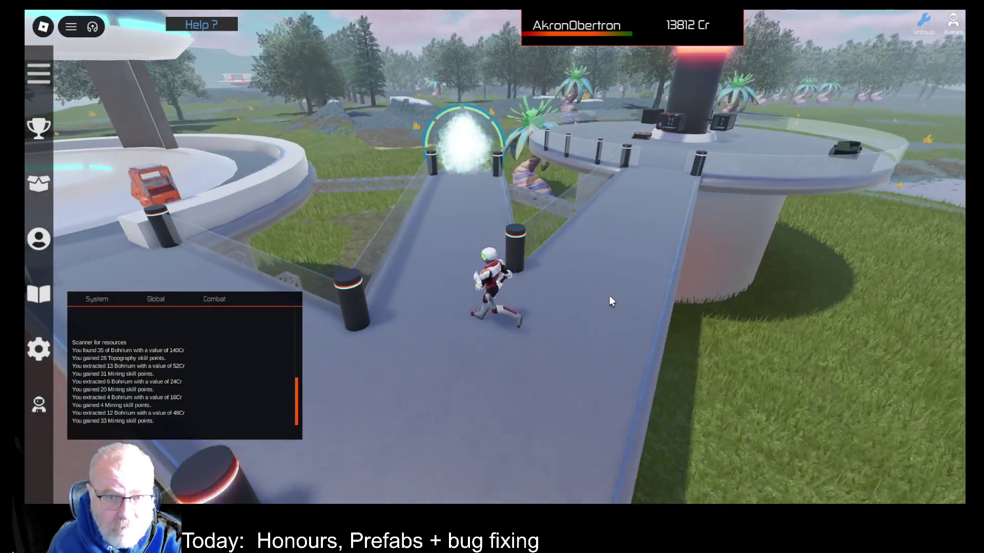
key(w)
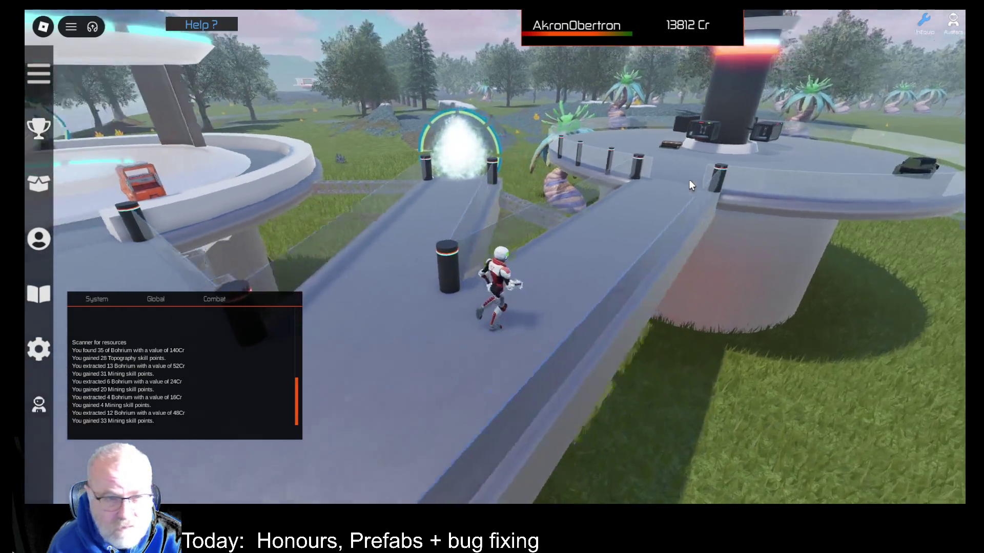
key(a)
key(d)
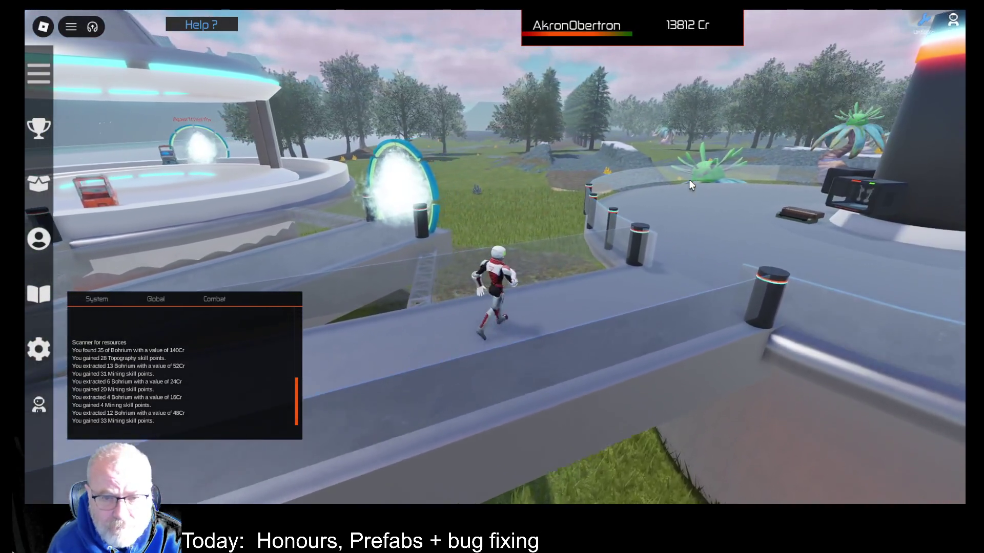
key(d)
key(w)
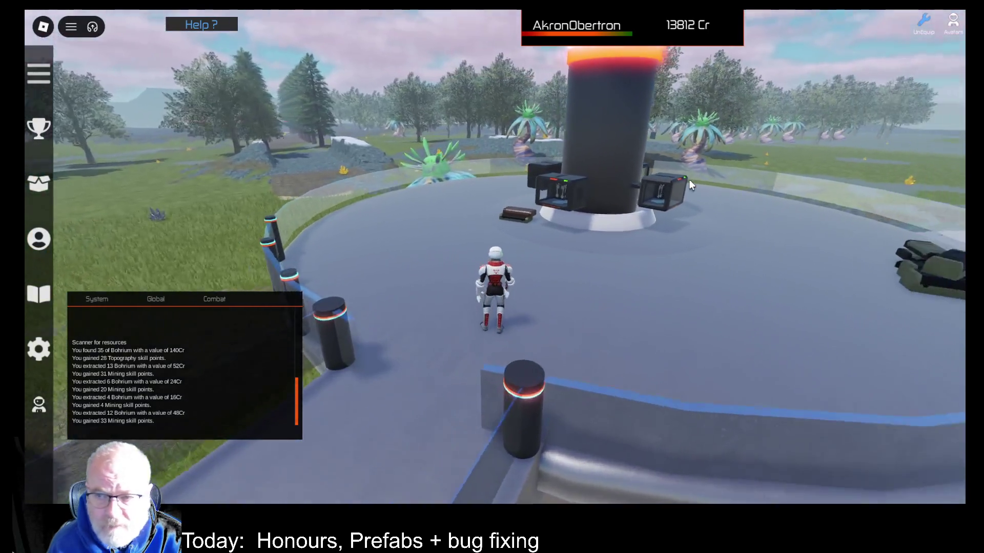
key(d)
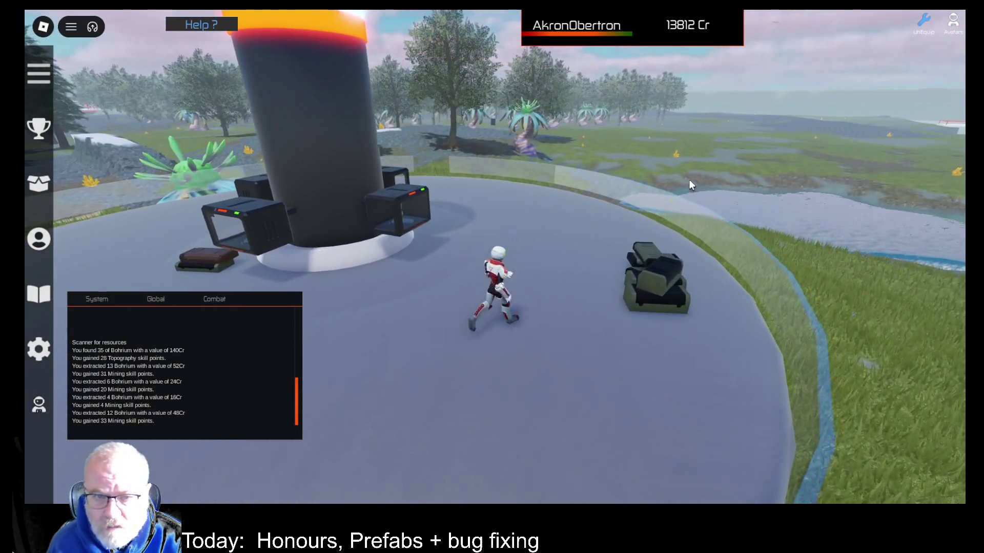
key(d)
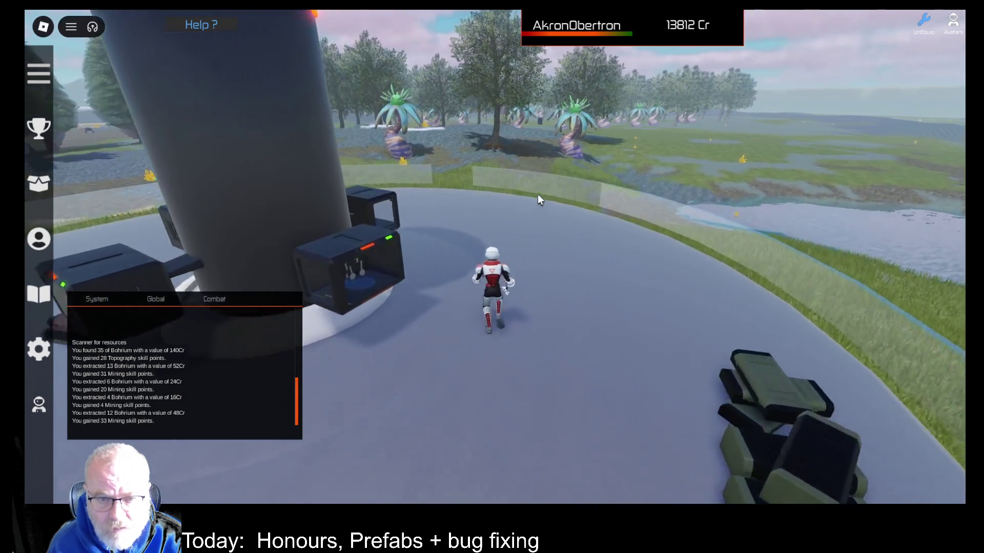
key(w)
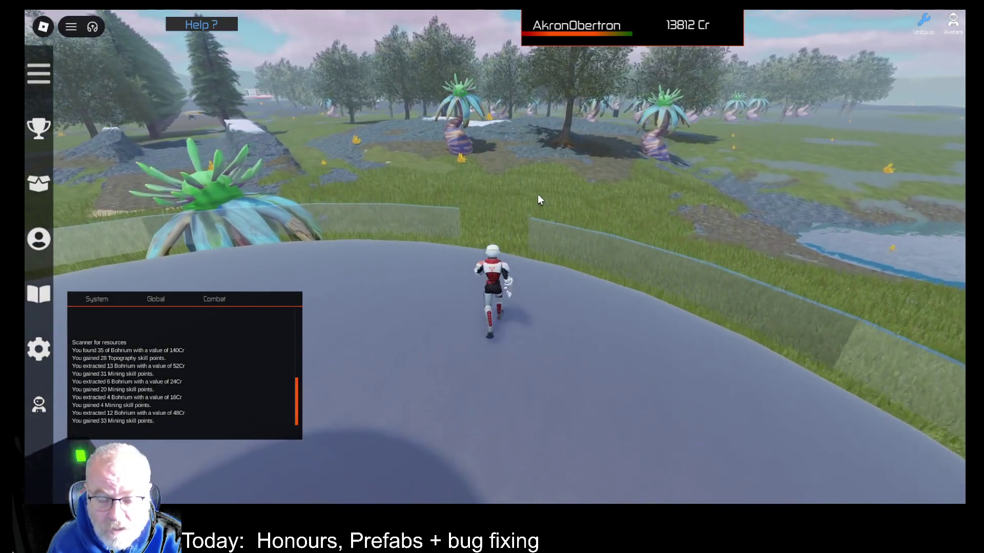
key(w)
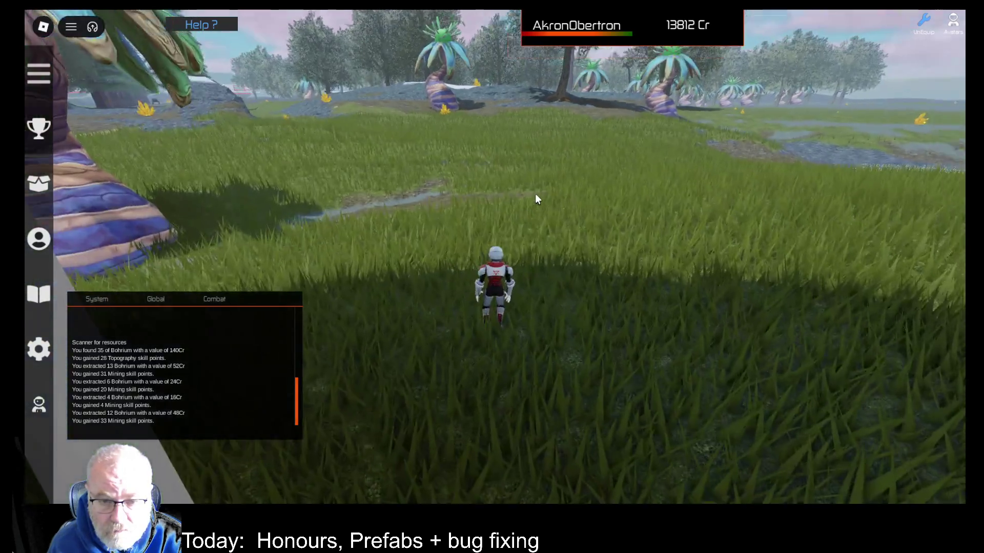
key(a)
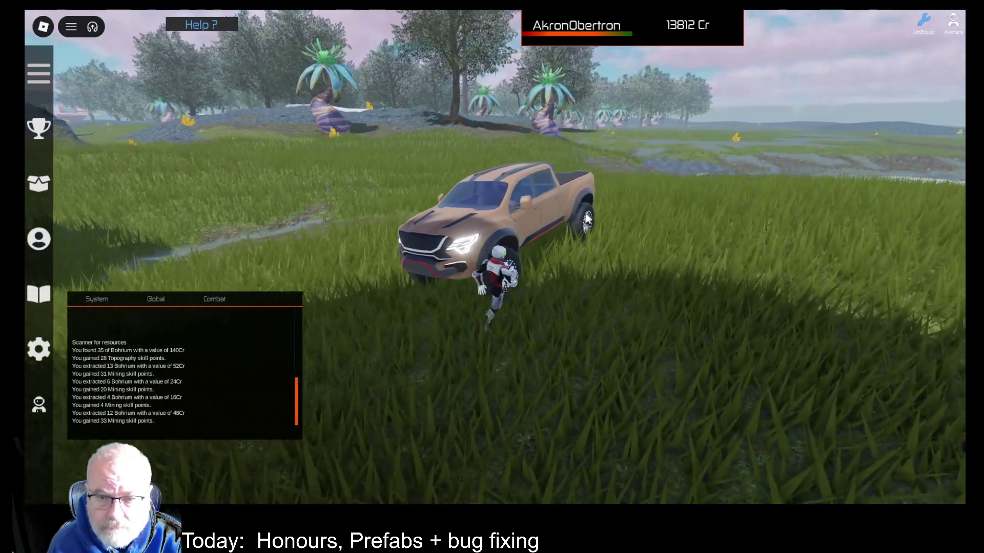
- Drive the pickup across the grass between the palm trees, get out, and walk to the Hall of Fame board
key(e)
key(w)
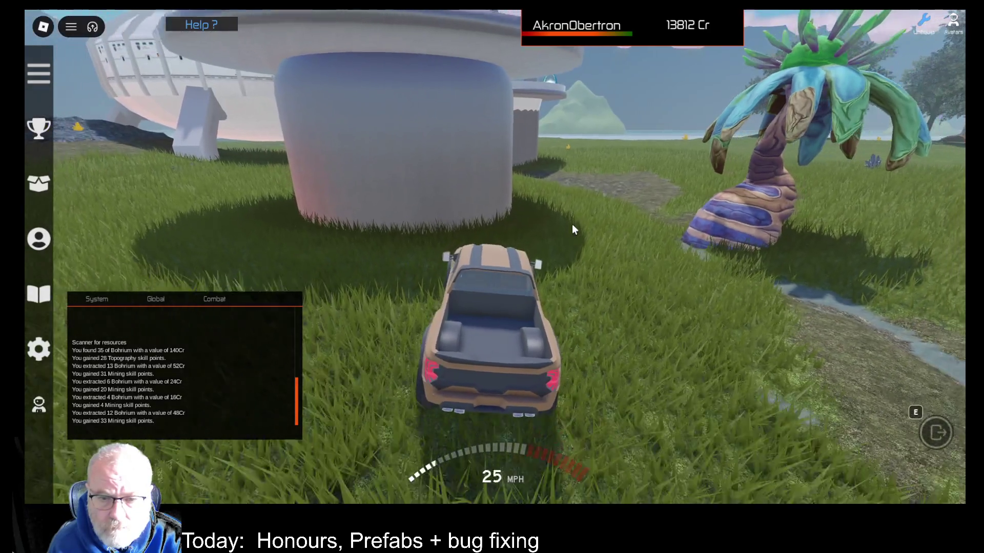
key(d)
key(w)
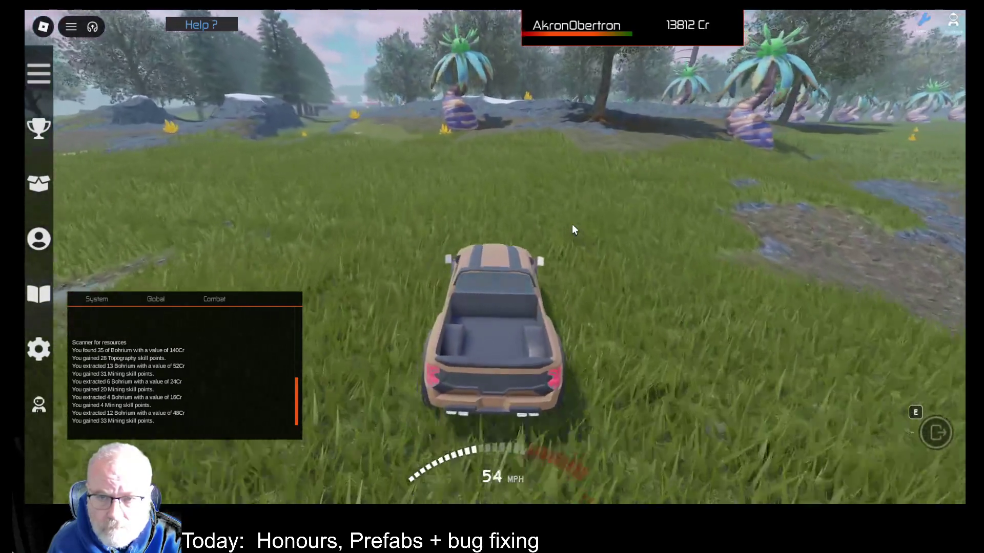
key(a)
key(w)
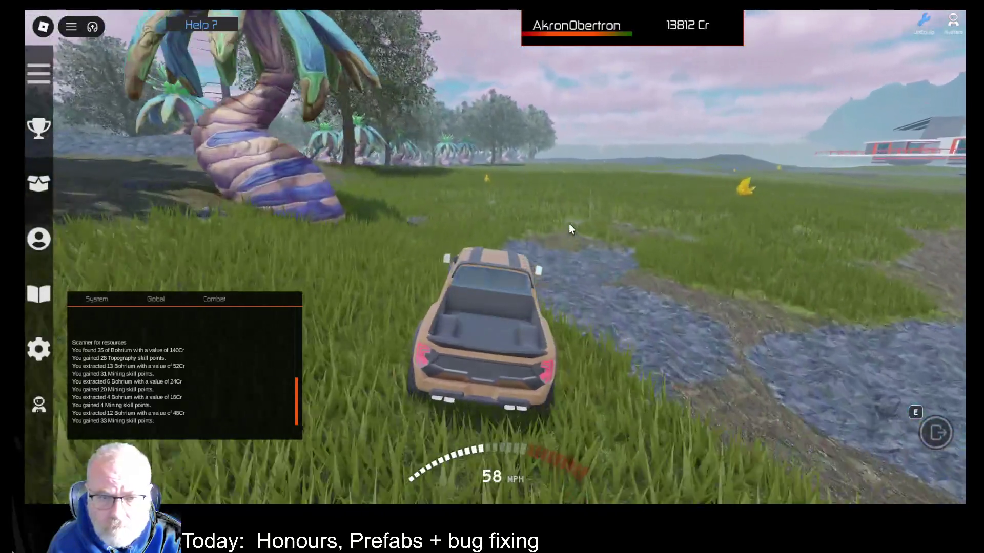
key(a)
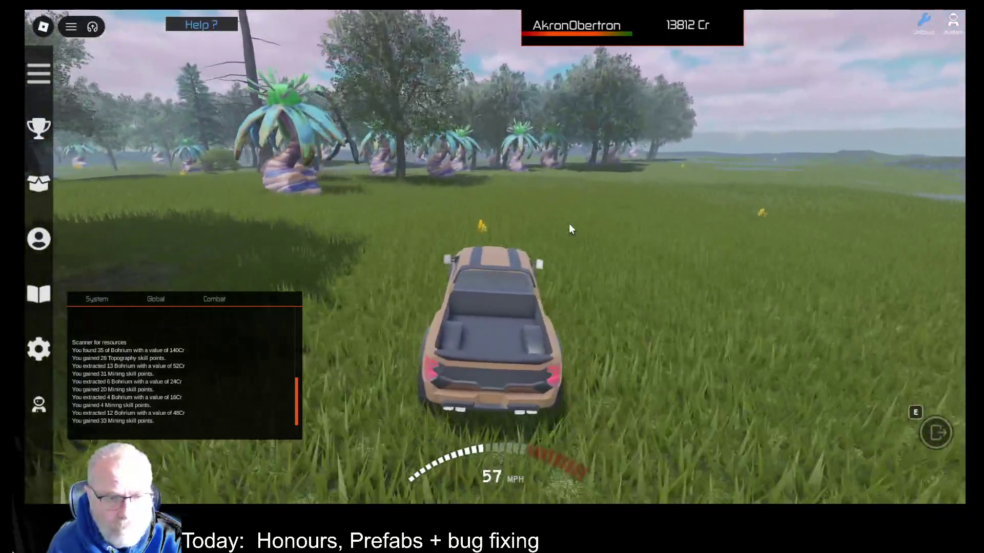
key(w)
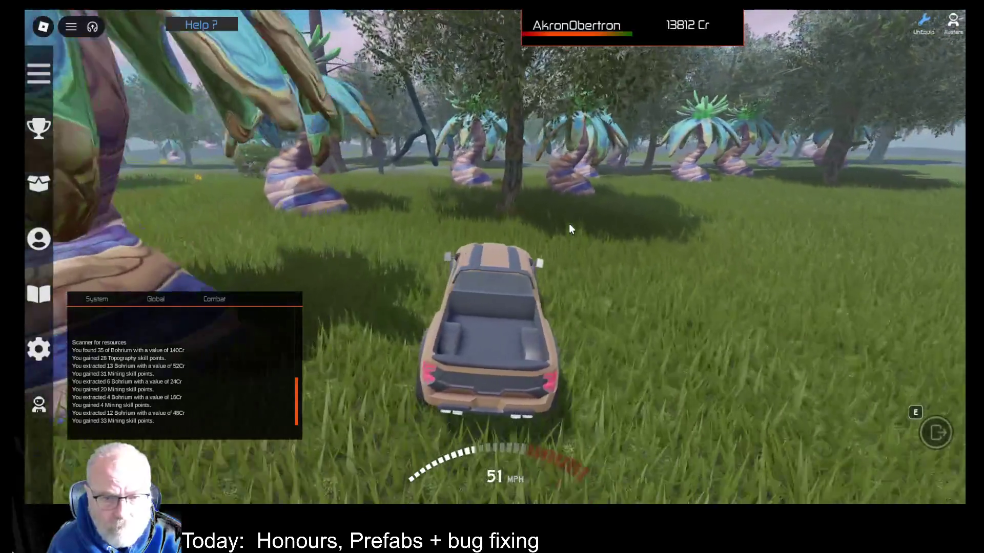
key(w)
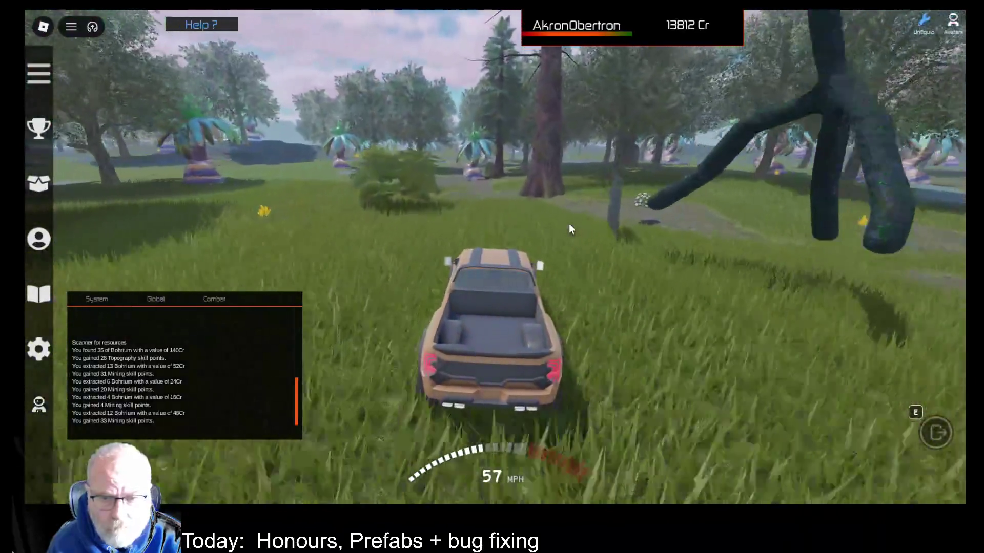
key(e)
key(d)
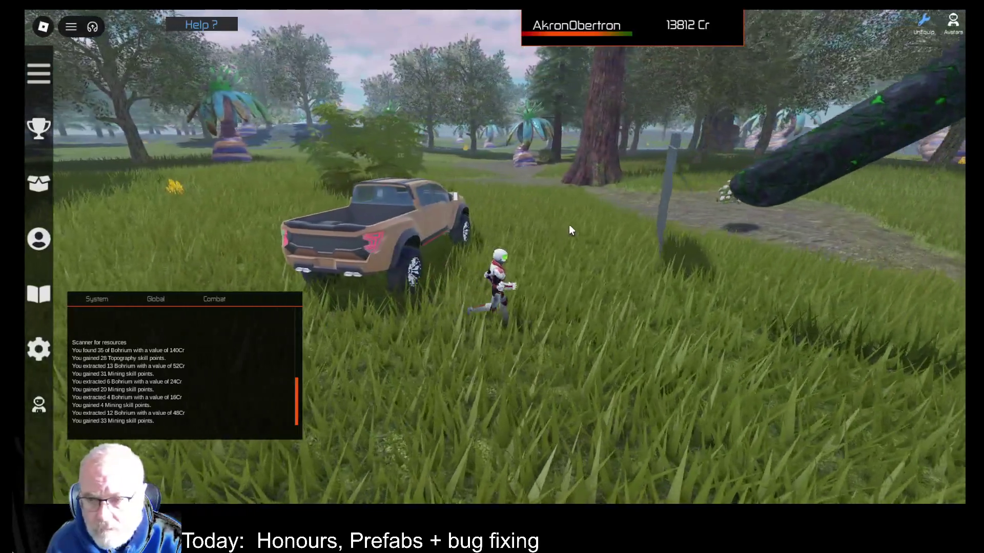
key(d)
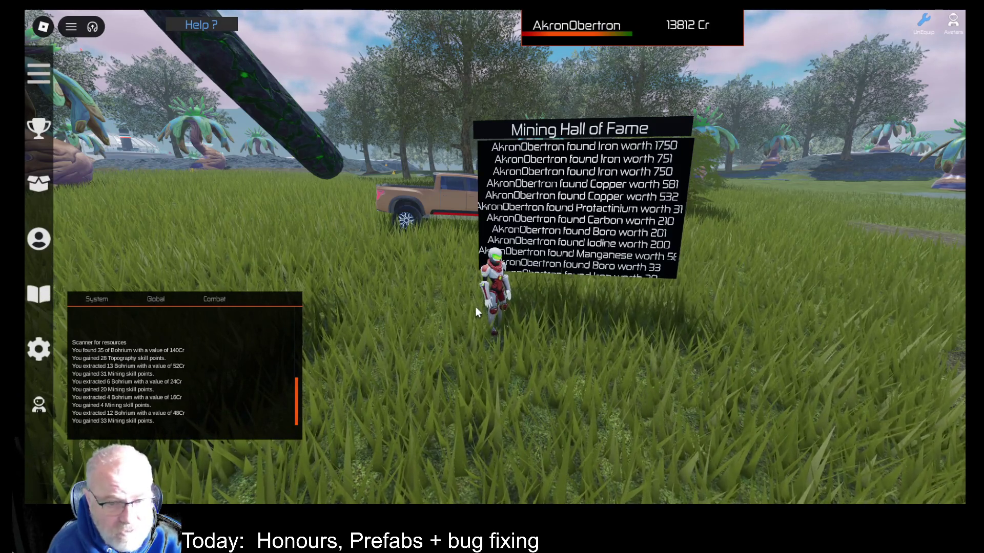
- Glance at the tools inventory, scroll the Hall of Fame ore list, and open the Developer Console with F9
key(i)
key(i)
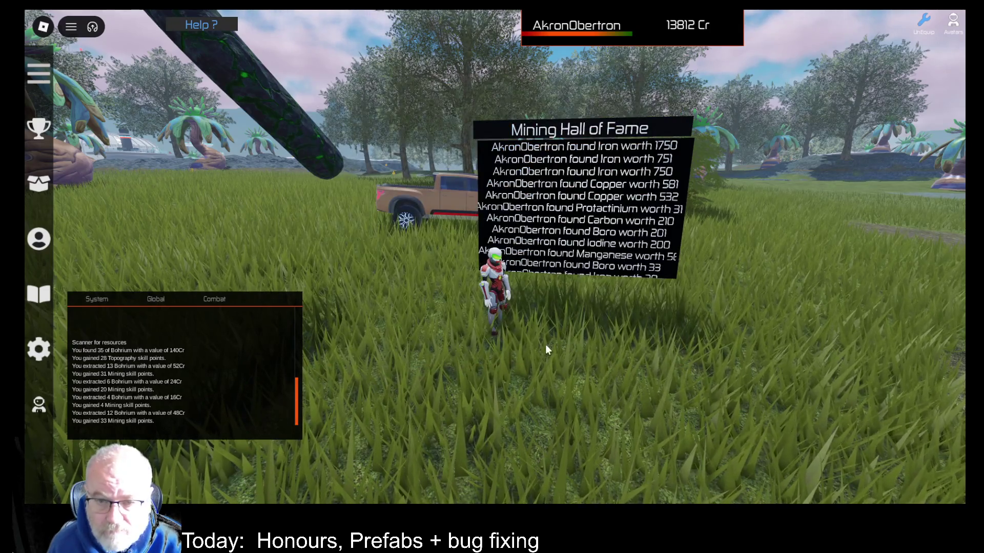
scroll(611, 223, down, 2)
scroll(610, 223, down, 3)
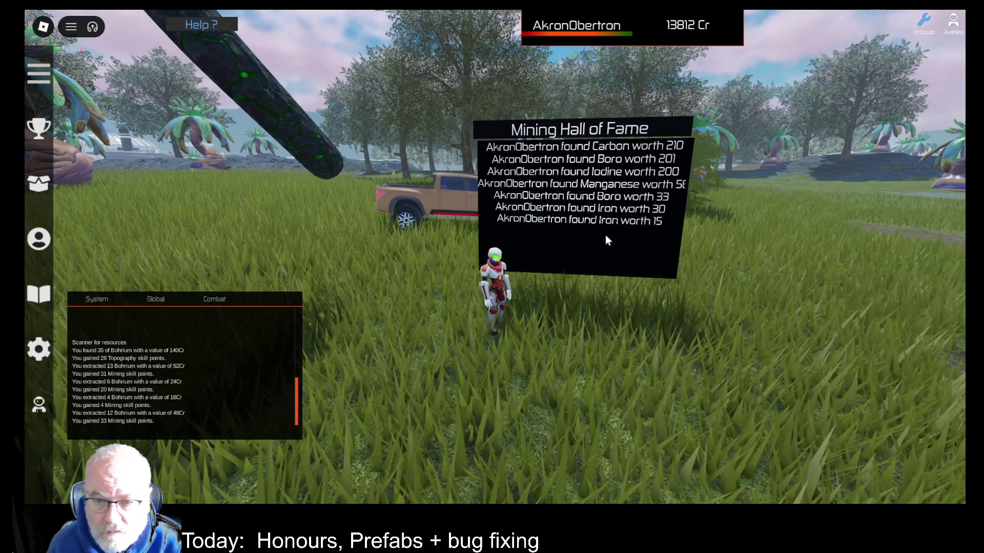
scroll(604, 235, up, 5)
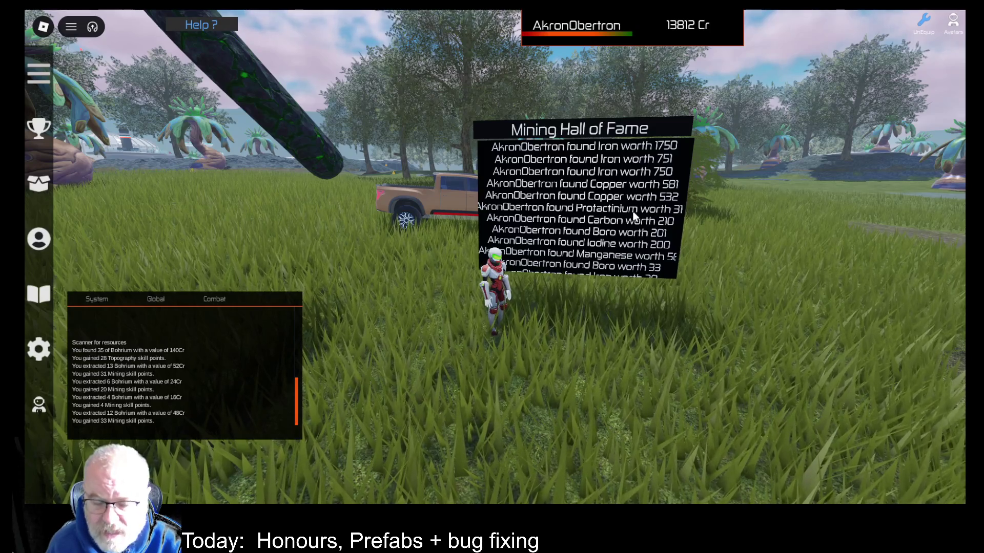
key(F9)
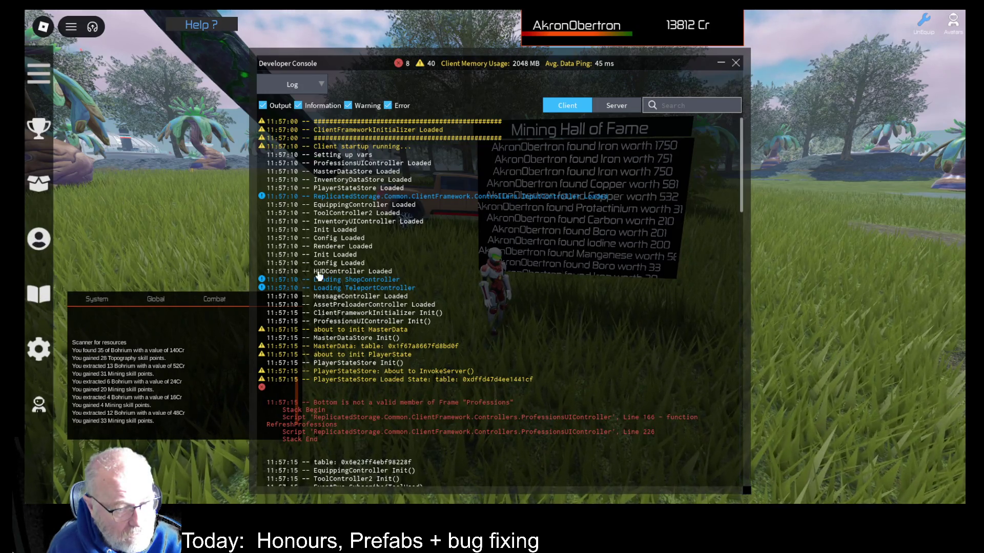
- Scroll through the Developer Console's latest errors, then close the console
scroll(319, 277, down, 15)
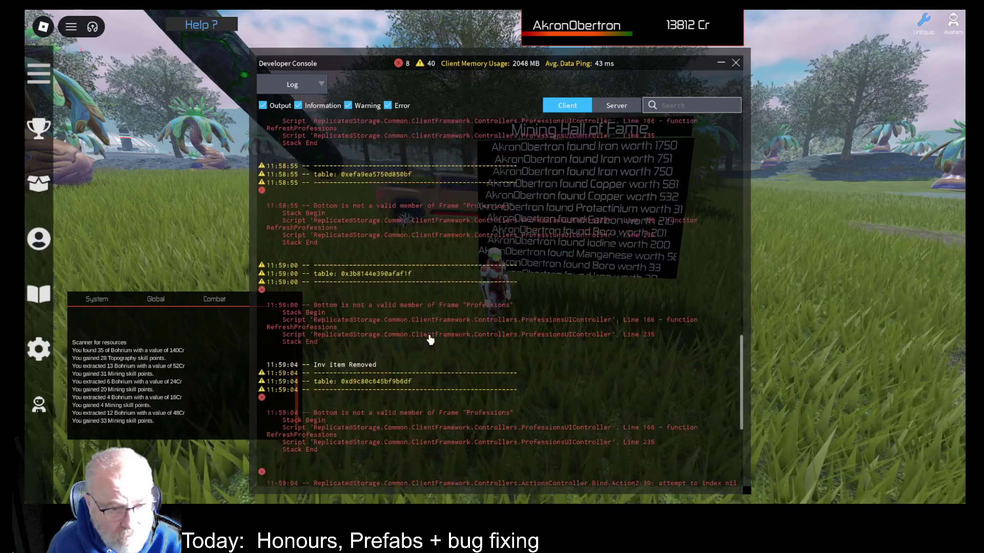
scroll(429, 340, down, 5)
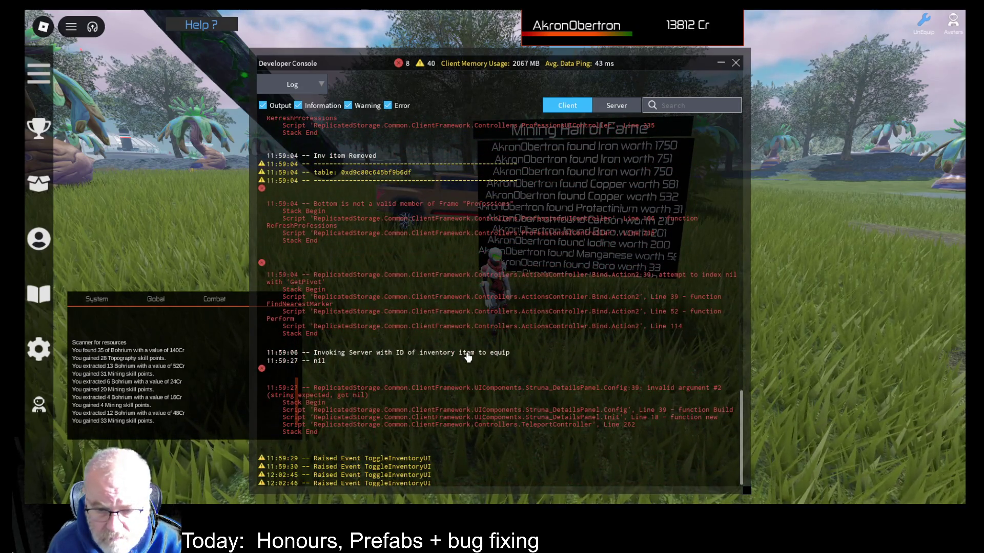
scroll(471, 361, up, 5)
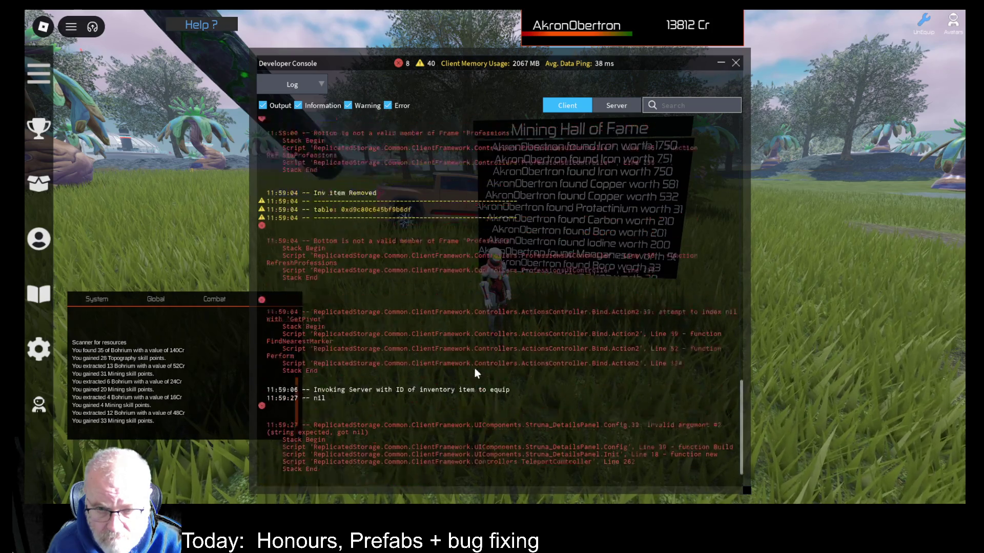
click(737, 64)
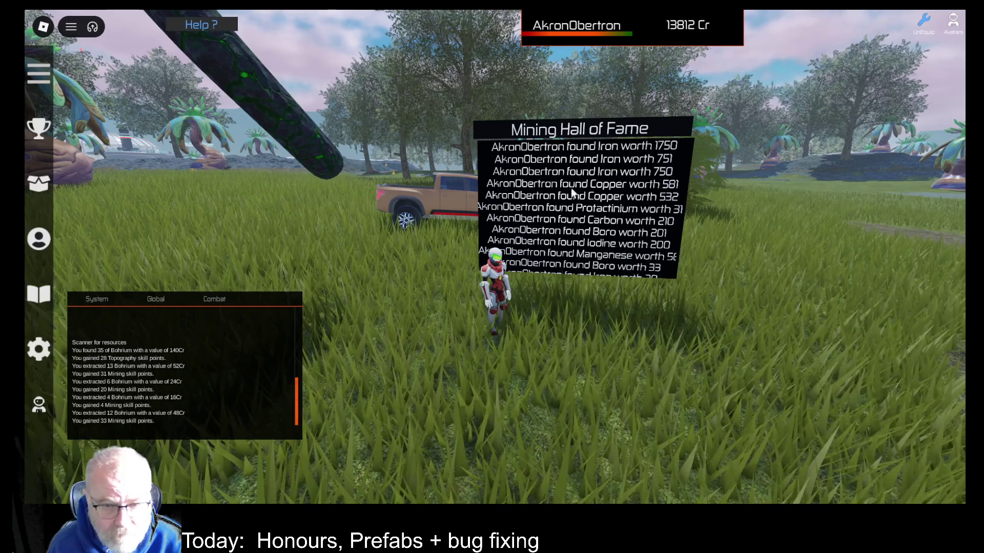
- Check the Hall of Fame ore entries, then zoom out and walk right onto the dirt path
scroll(617, 207, down, 3)
scroll(617, 207, up, 3)
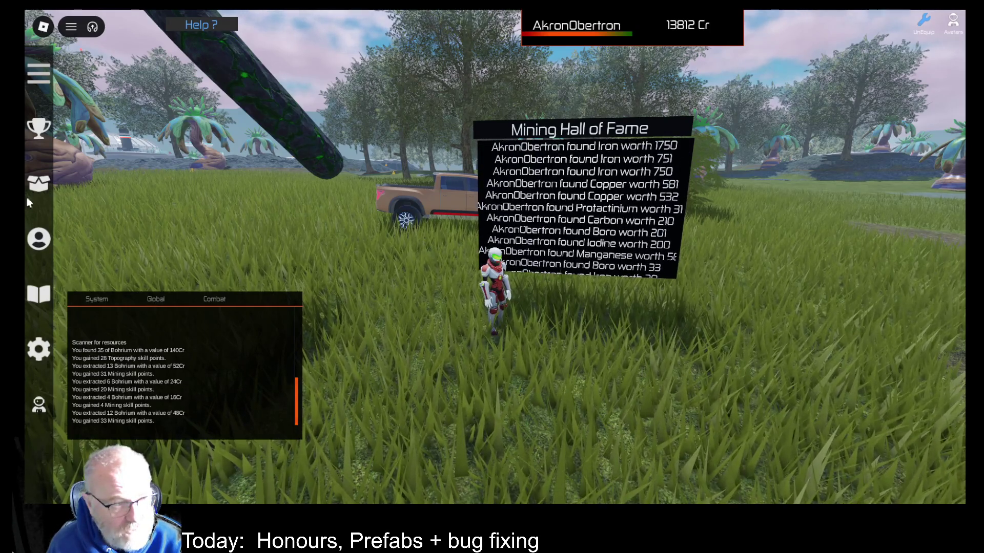
scroll(570, 194, down, 2)
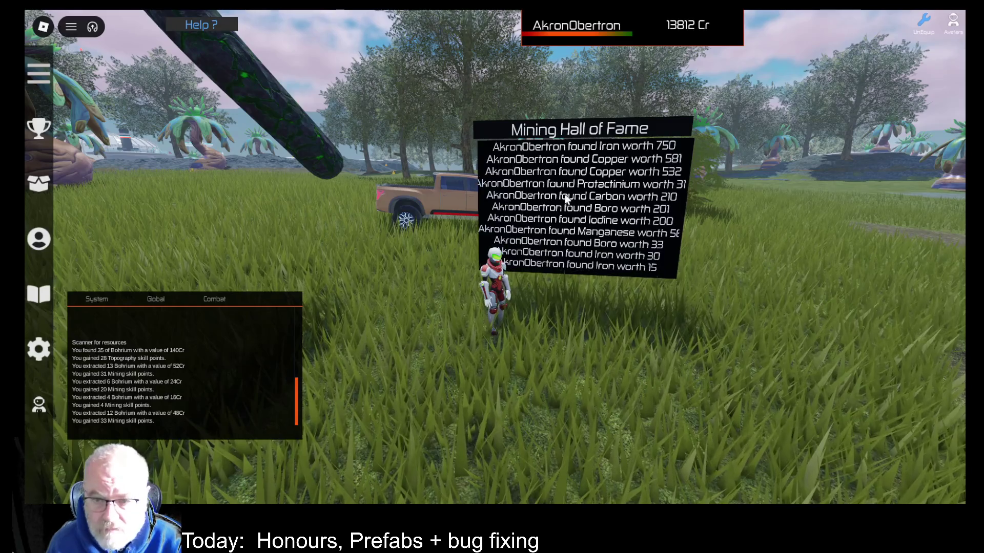
scroll(573, 214, down, 3)
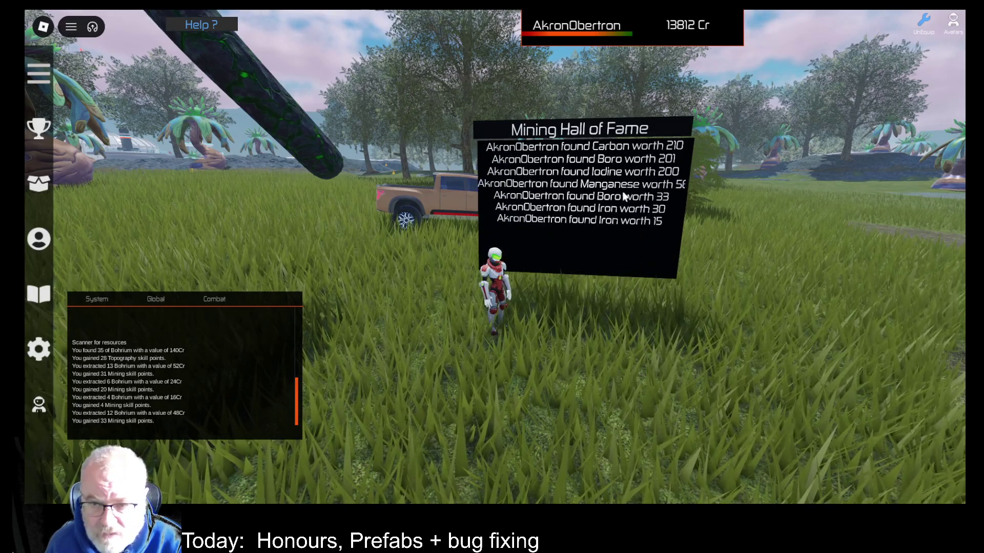
scroll(594, 206, up, 3)
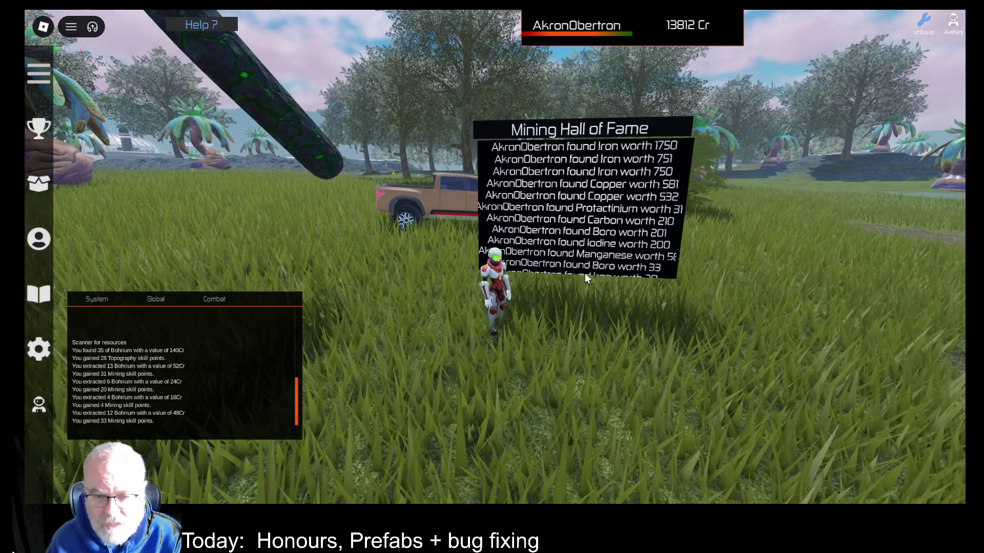
scroll(541, 363, down, 2)
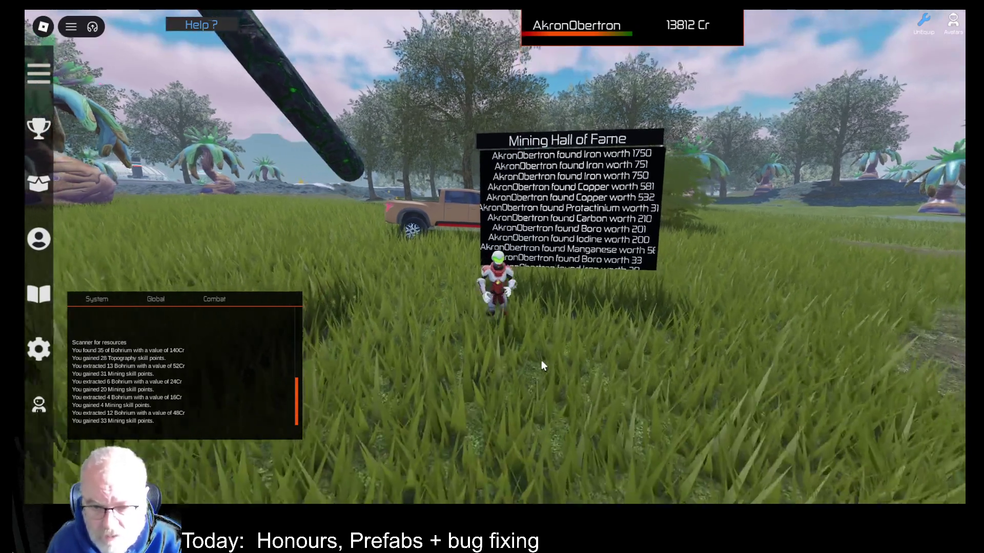
key(d)
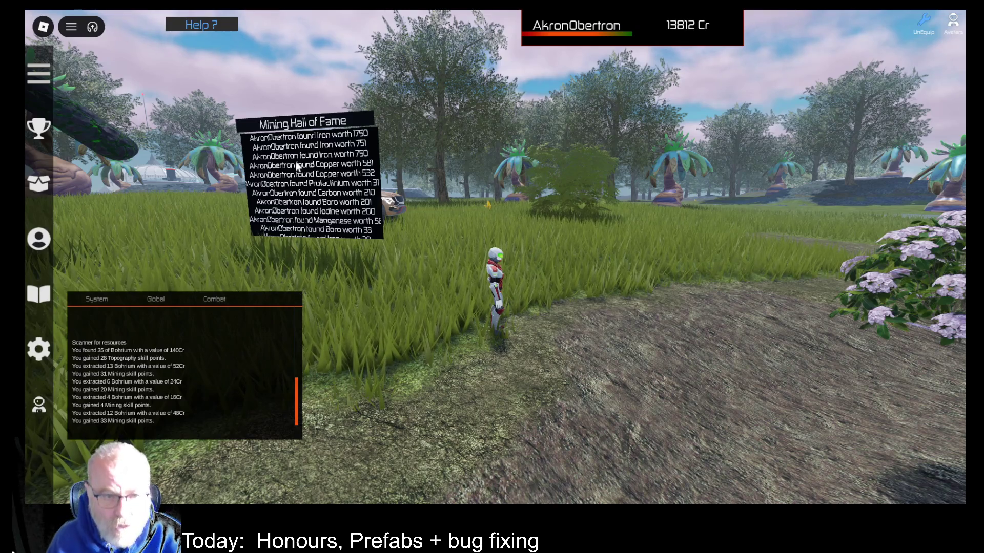
- Walk back across the grass to the Hall of Fame board and frame its ore list from Iron to Manganese
key(a)
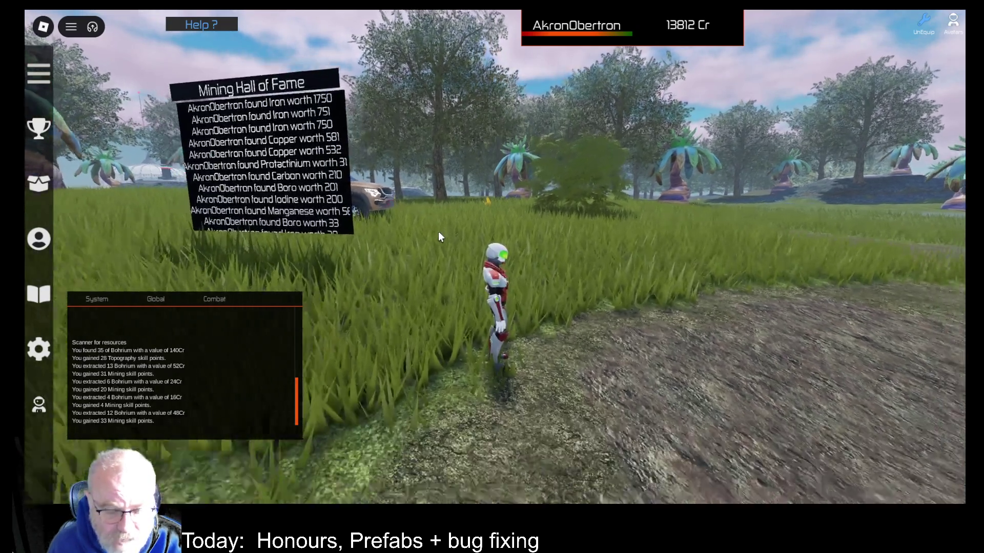
key(w)
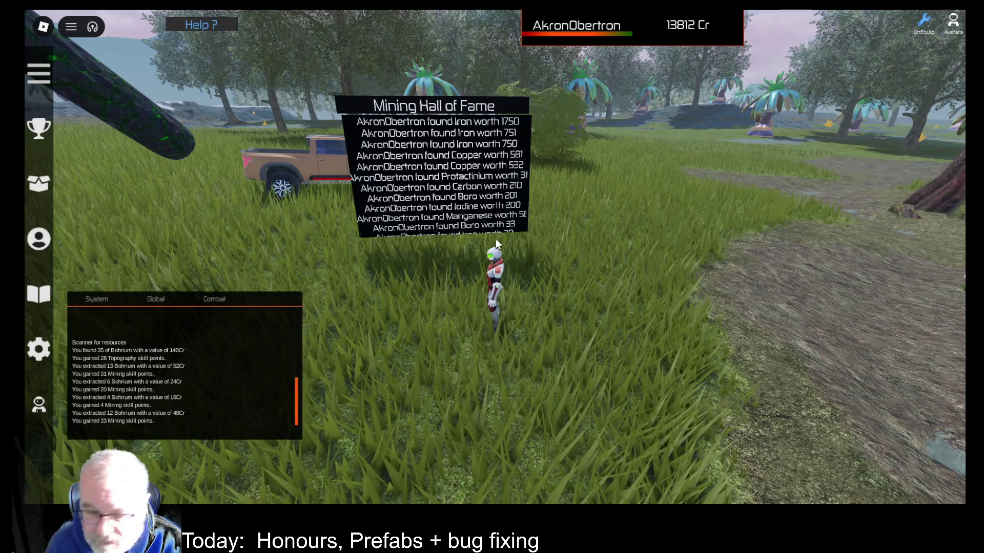
scroll(496, 239, down, 2)
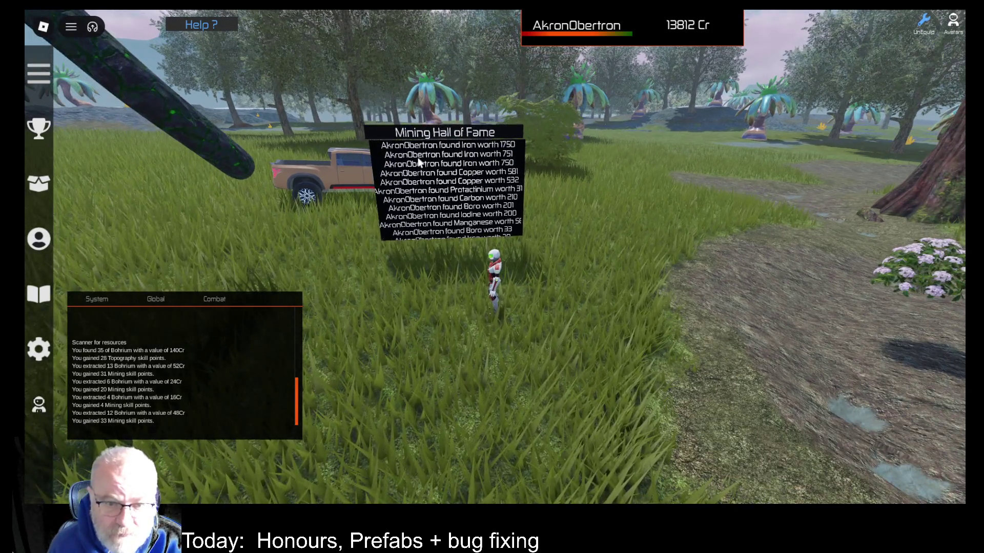
scroll(556, 306, up, 3)
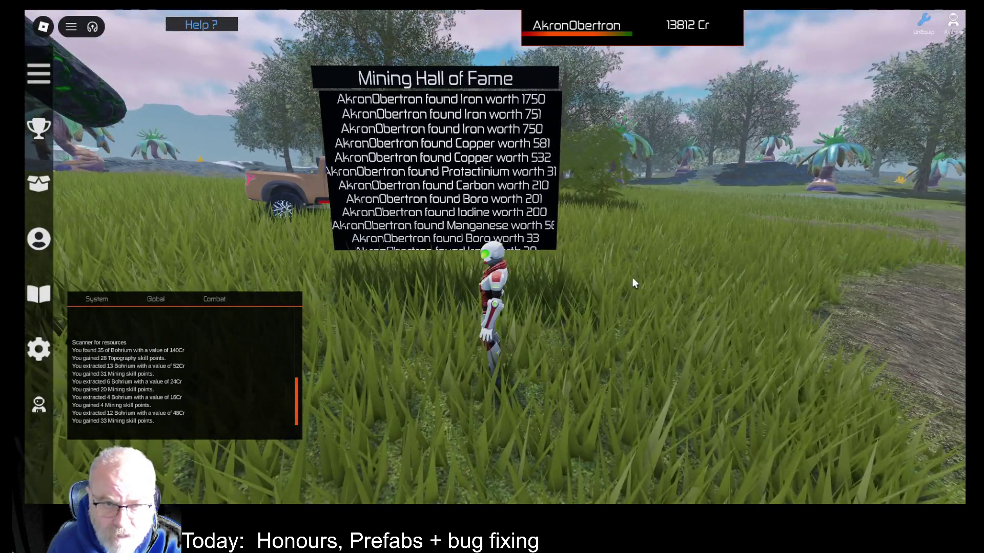
key(Left)
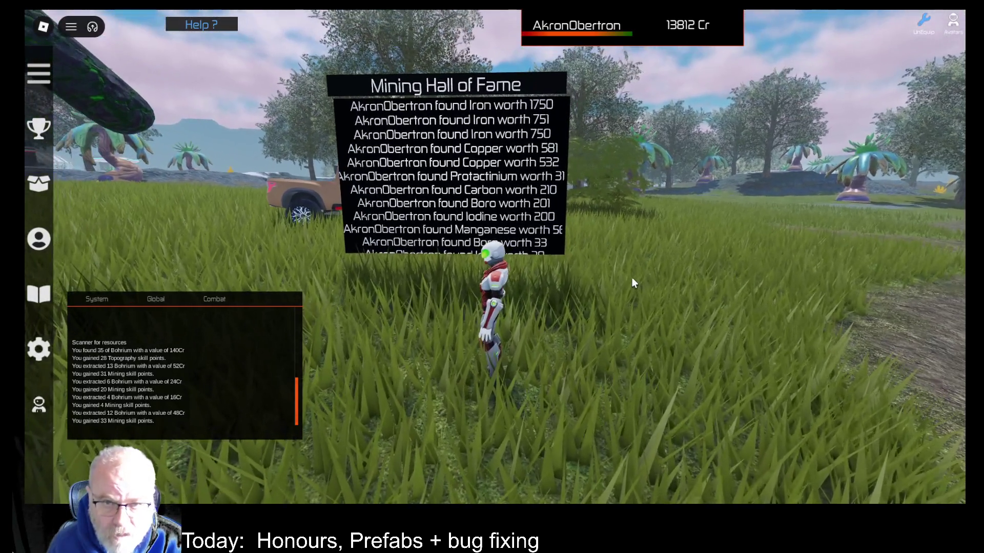